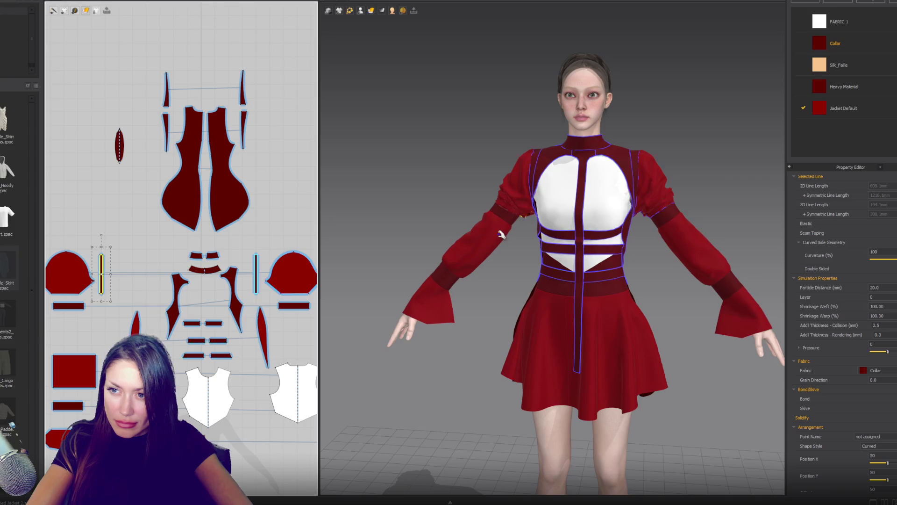
Step: Select the right upper-sleeve piece and bring its pattern into view in the 2D window
click(526, 208)
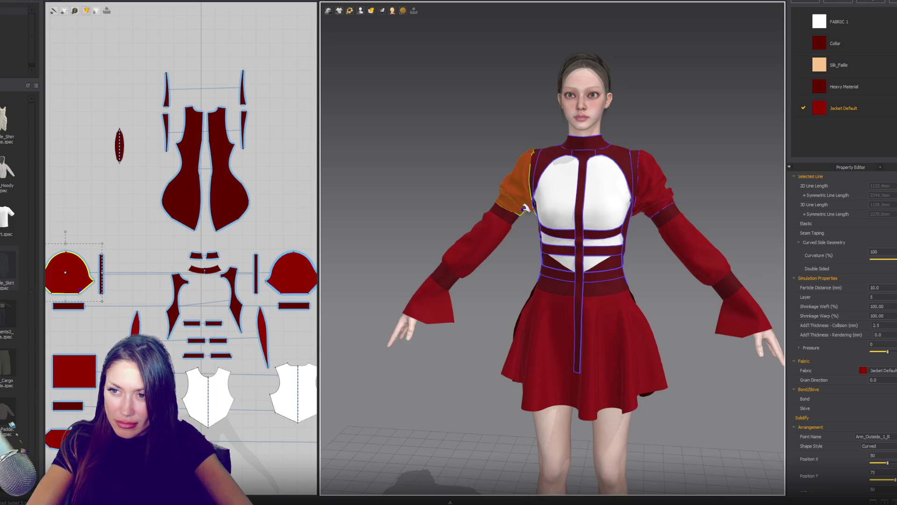
click(651, 209)
mouse_move(647, 206)
right_down()
mouse_move(636, 215)
mouse_move(624, 290)
mouse_move(645, 208)
right_up()
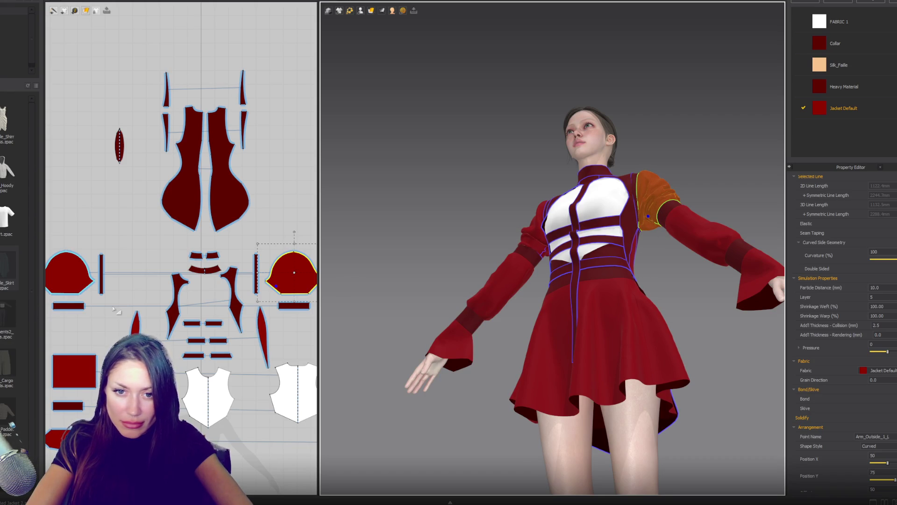
scroll(95, 308, up, 3)
middle_drag(183, 309, 286, 322)
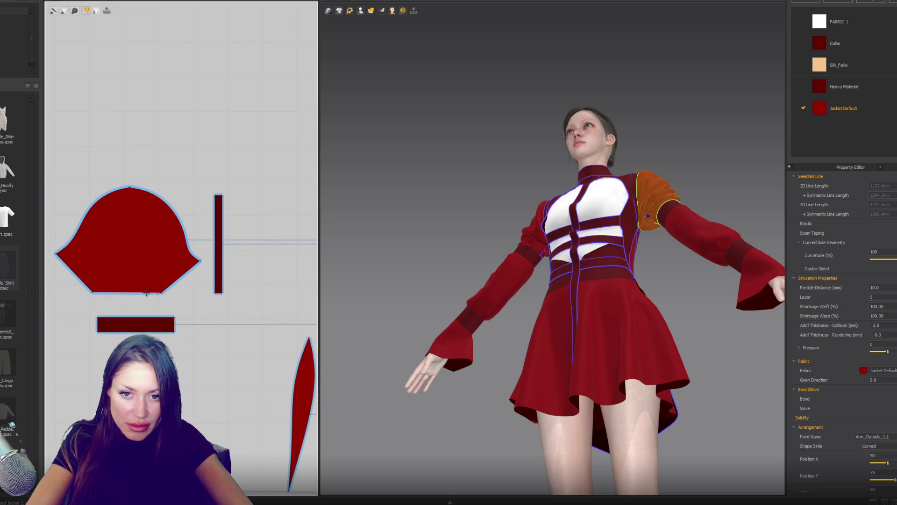
Step: Drag both bottom corners of the sleeve pattern outward to widen its hem
click(162, 293)
drag(161, 293, 187, 293)
drag(92, 294, 66, 292)
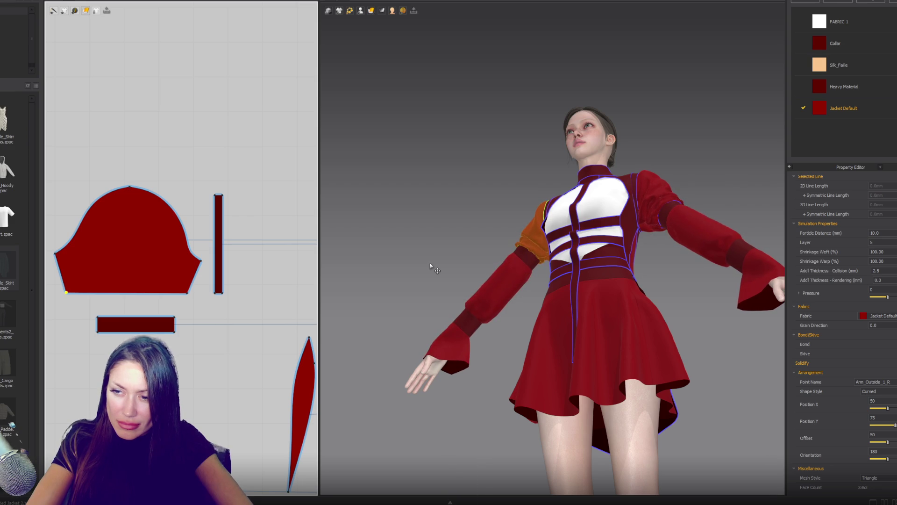
Step: Switch to front view and select the right shoulder sleeve piece after checking the left one's drape
key(2)
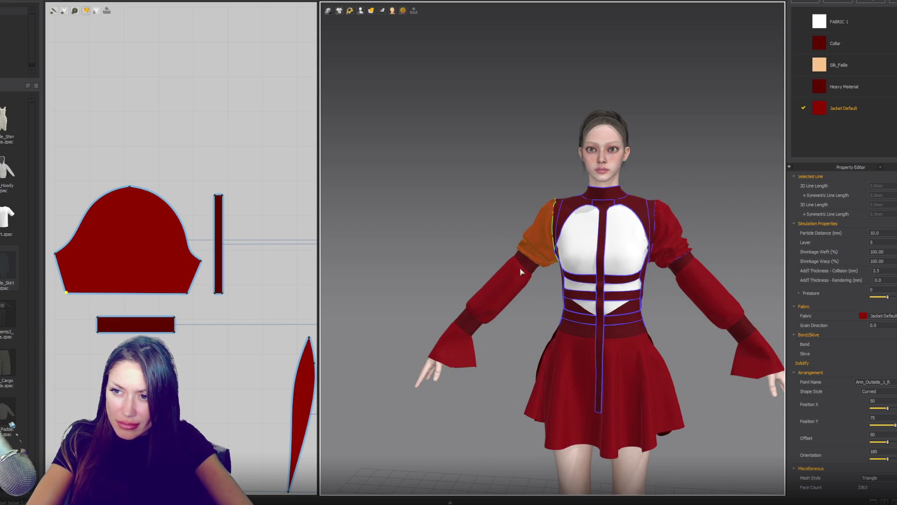
click(542, 222)
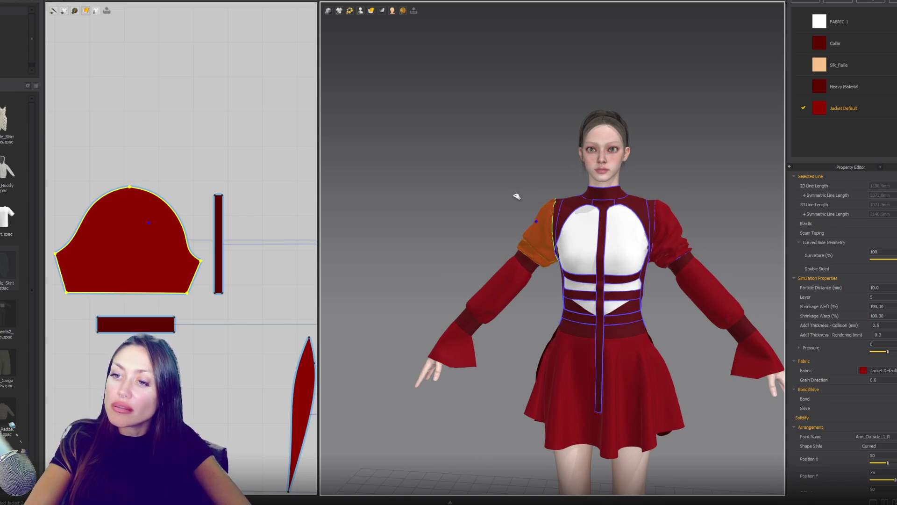
click(676, 216)
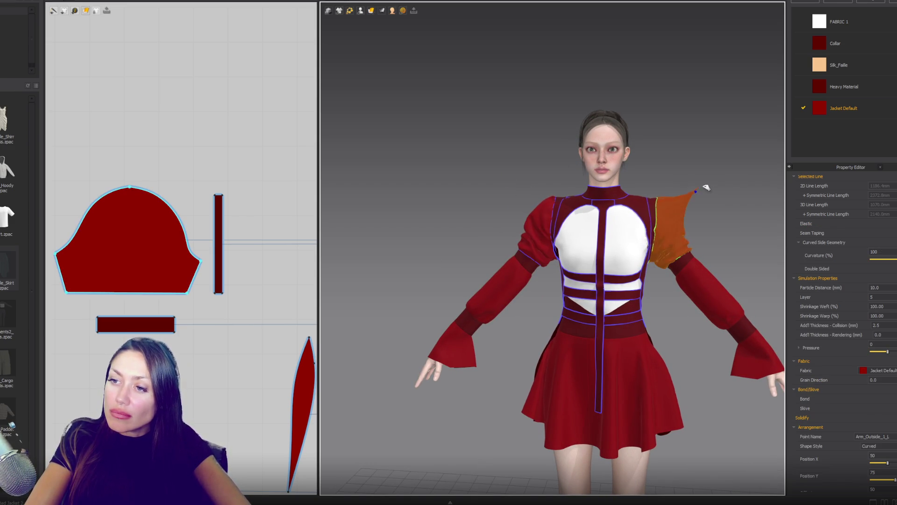
drag(702, 195, 700, 197)
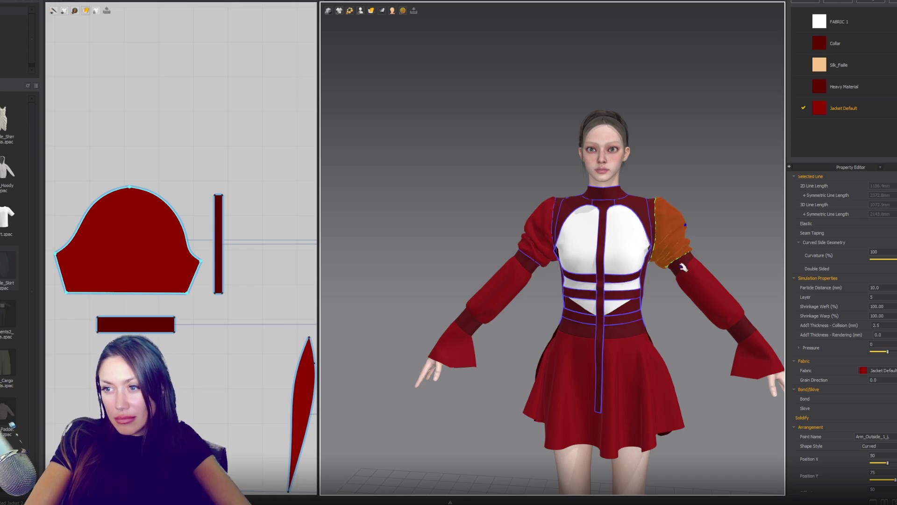
click(188, 293)
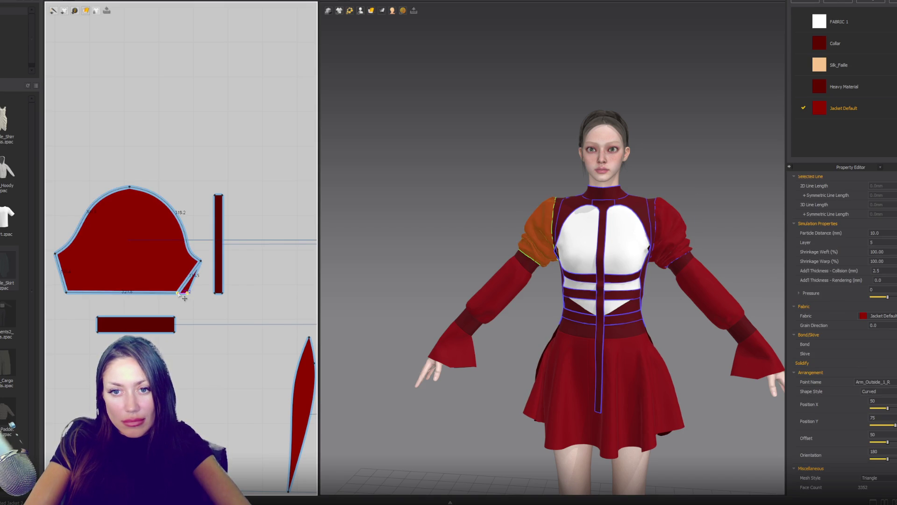
Step: Add a point on the sleeve's lower edge and bend that edge curve inward
click(77, 292)
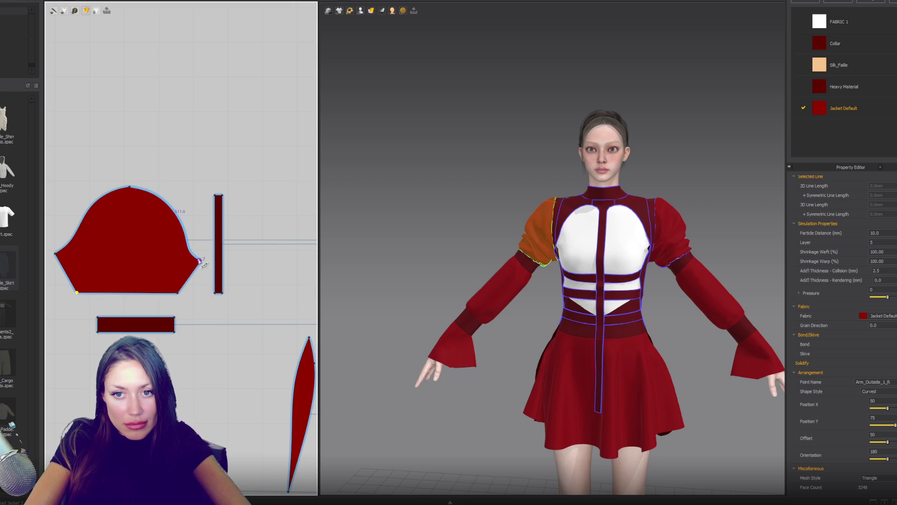
scroll(204, 265, up, 3)
click(204, 252)
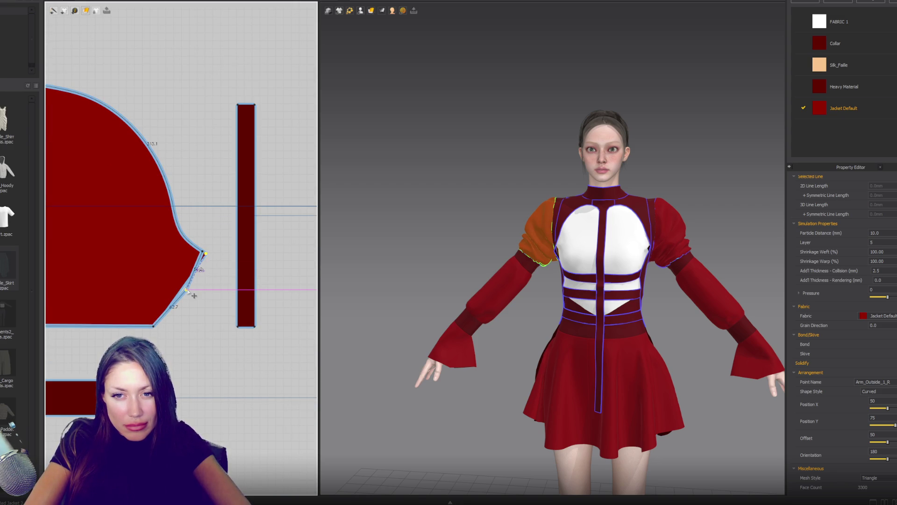
click(186, 278)
drag(203, 258, 185, 279)
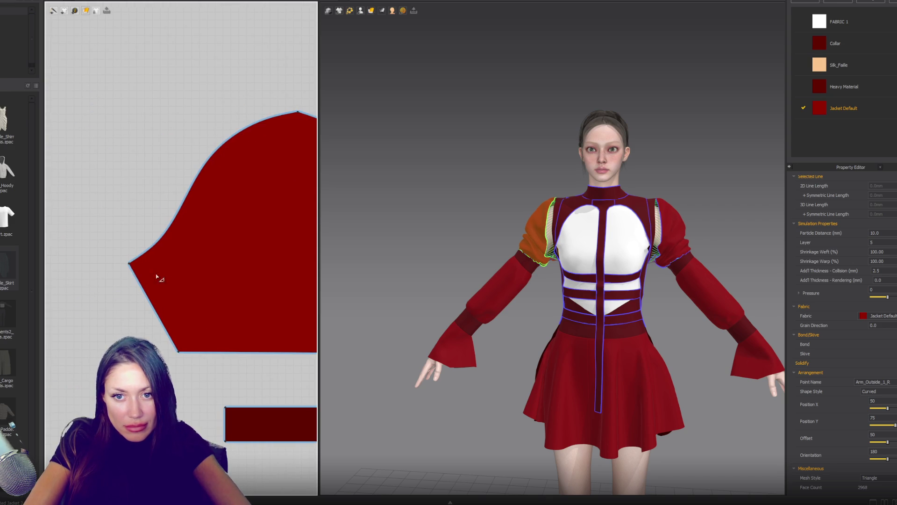
Step: Draw a curved internal line across the sleeve's lower-left and delete the outer part
click(131, 269)
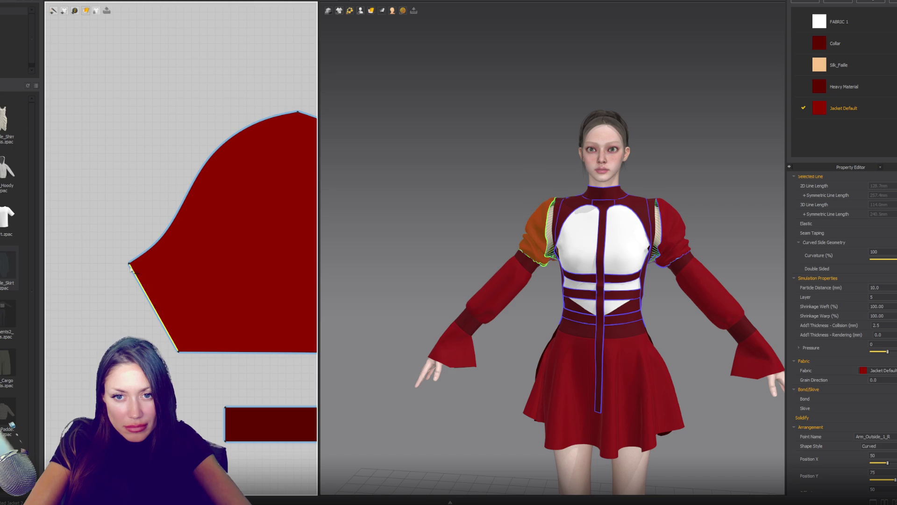
click(130, 266)
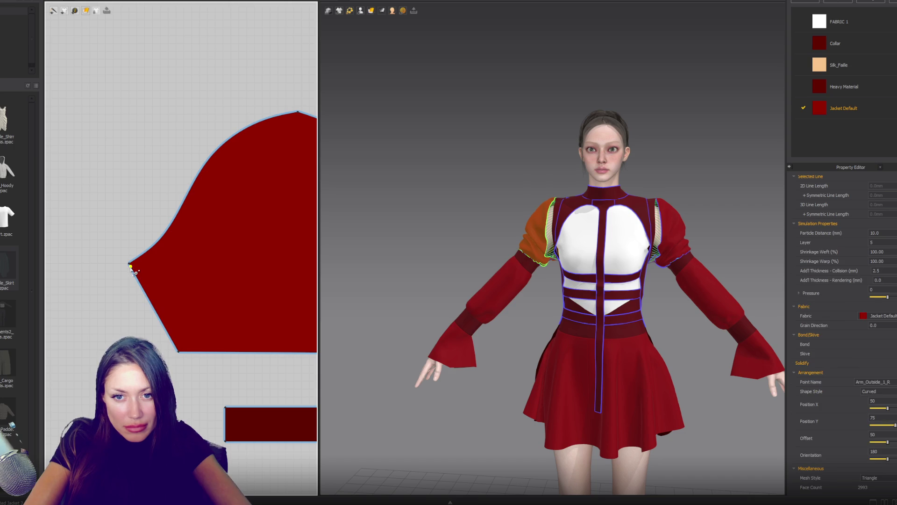
click(151, 305)
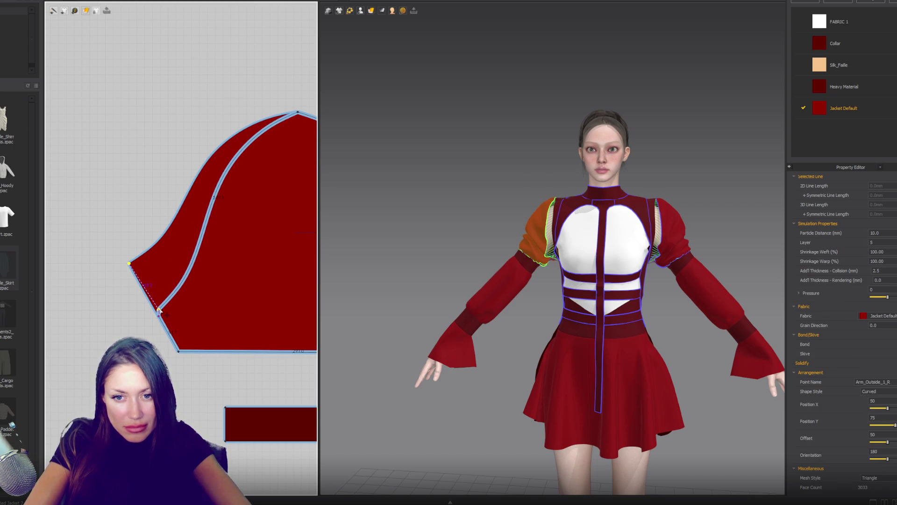
key(Delete)
scroll(223, 306, down, 4)
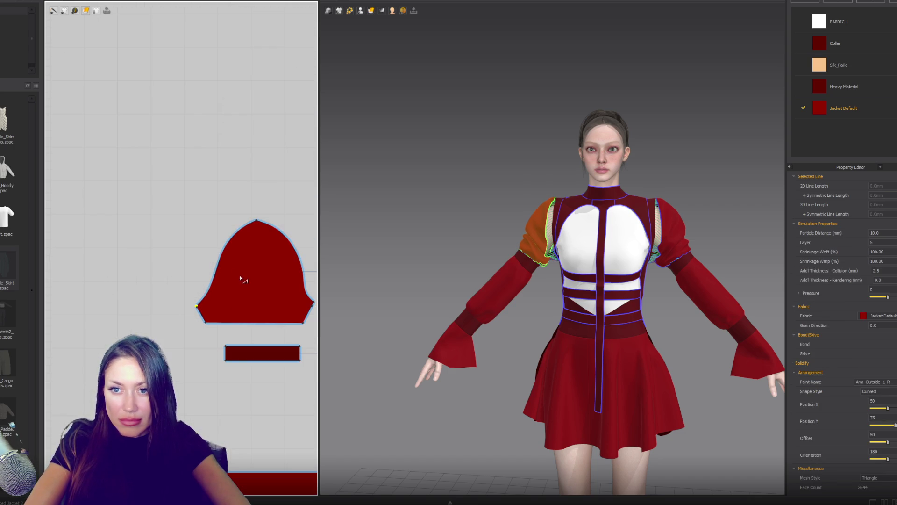
Step: Adjust a point on the trimmed sleeve pattern's left edge
click(226, 250)
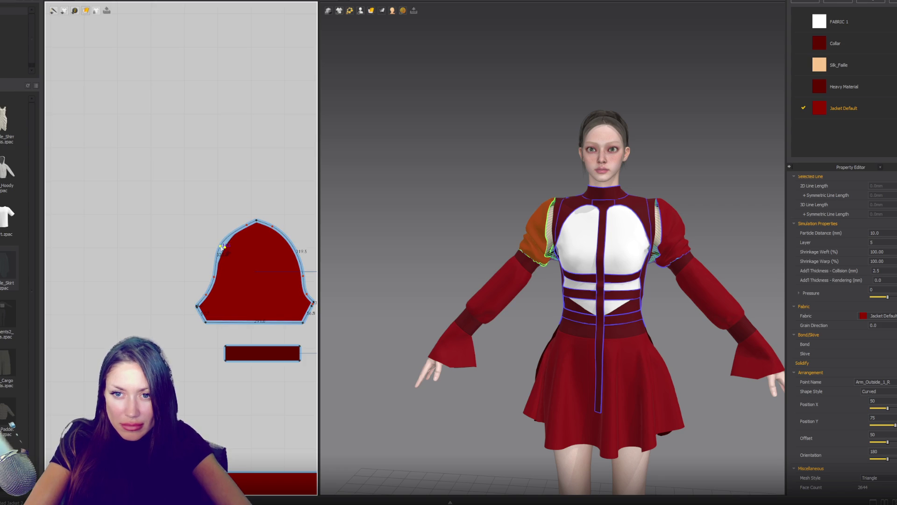
click(216, 279)
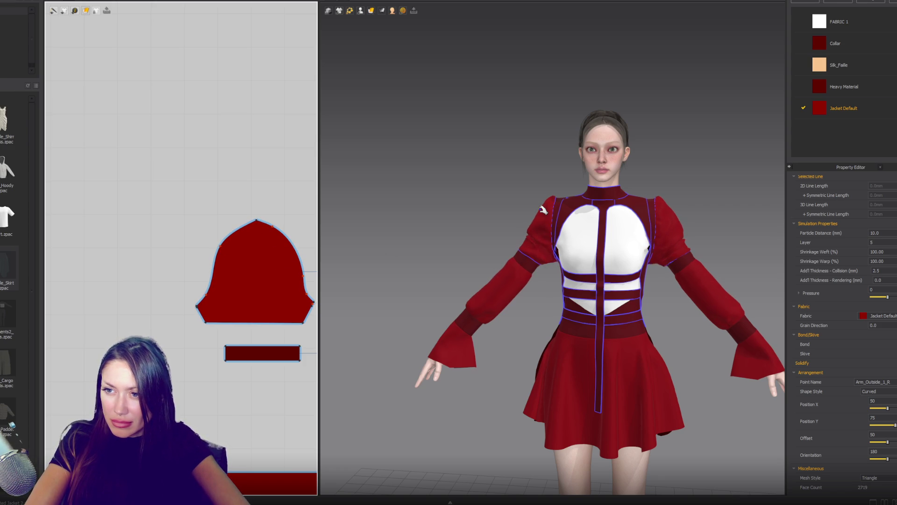
click(685, 225)
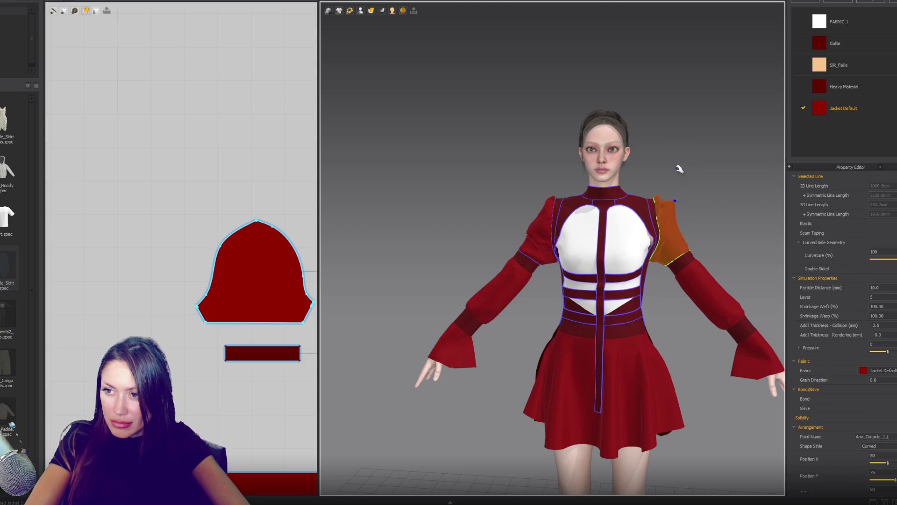
Step: Orbit and zoom in on the upper body to inspect how the puffed sleeves sit
right_drag(295, 278, 220, 252)
scroll(548, 239, up, 5)
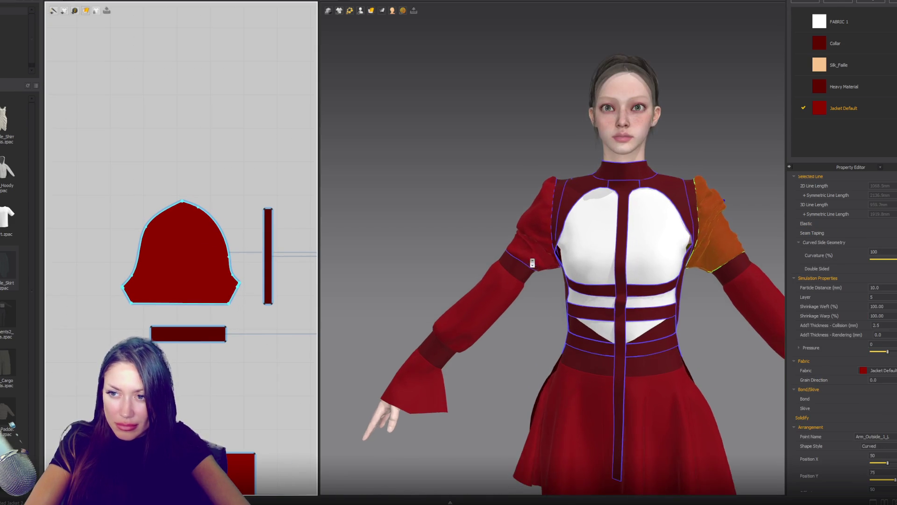
mouse_move(548, 280)
right_down()
mouse_move(548, 239)
mouse_move(421, 286)
right_up()
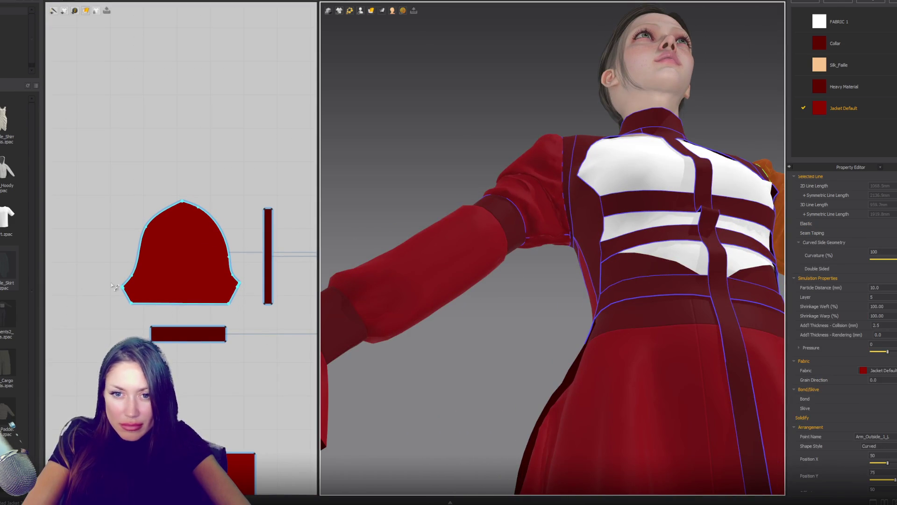
click(100, 293)
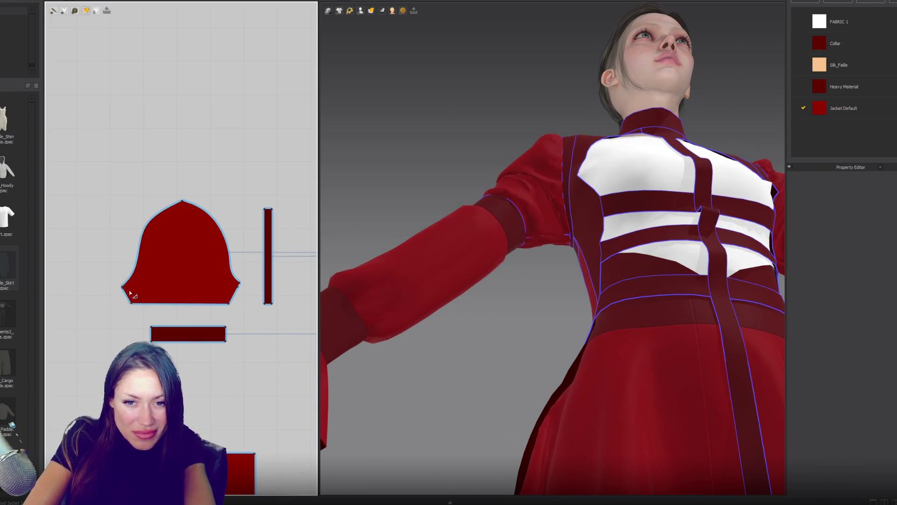
scroll(117, 290, up, 5)
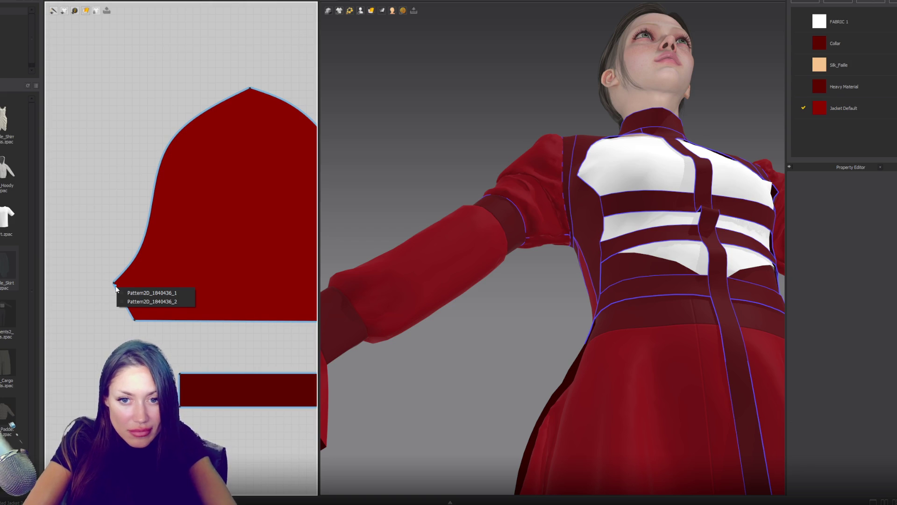
Step: Pick Pattern2D_1840436_1 and select the seam between the sleeve edge and the narrow strip
click(161, 293)
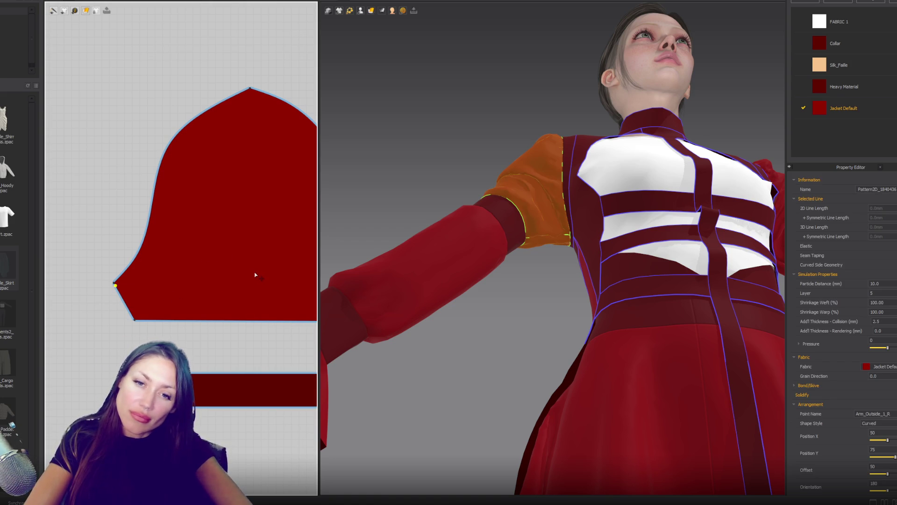
key(Escape)
mouse_move(255, 275)
middle_down()
mouse_move(215, 244)
mouse_move(244, 265)
middle_up()
click(276, 265)
click(290, 264)
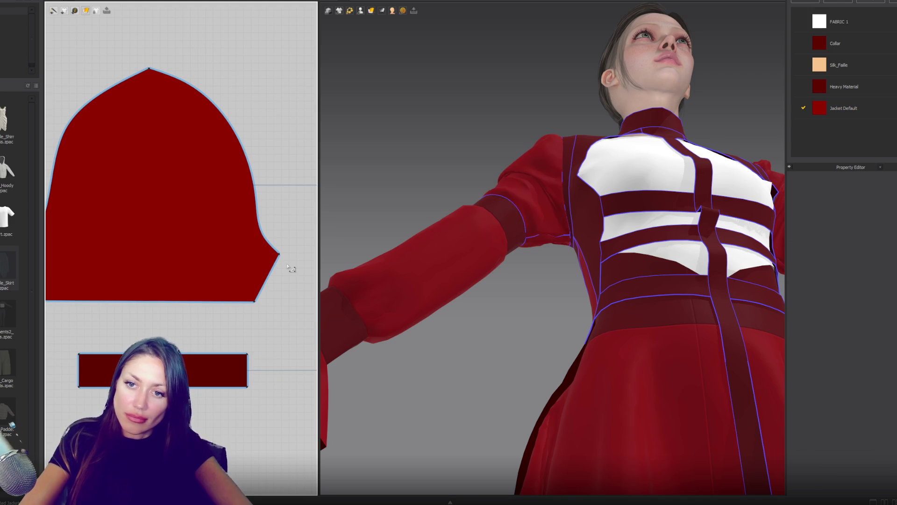
scroll(227, 285, down, 1)
click(56, 265)
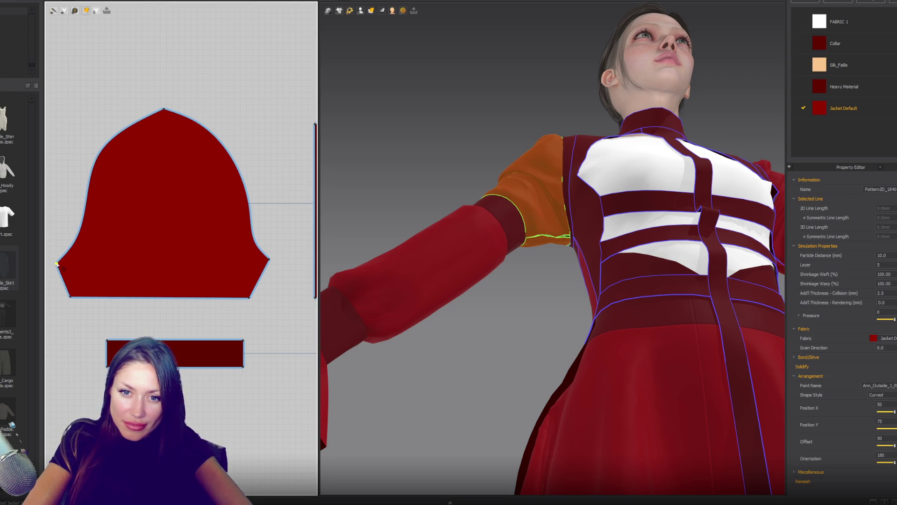
scroll(200, 278, down, 1)
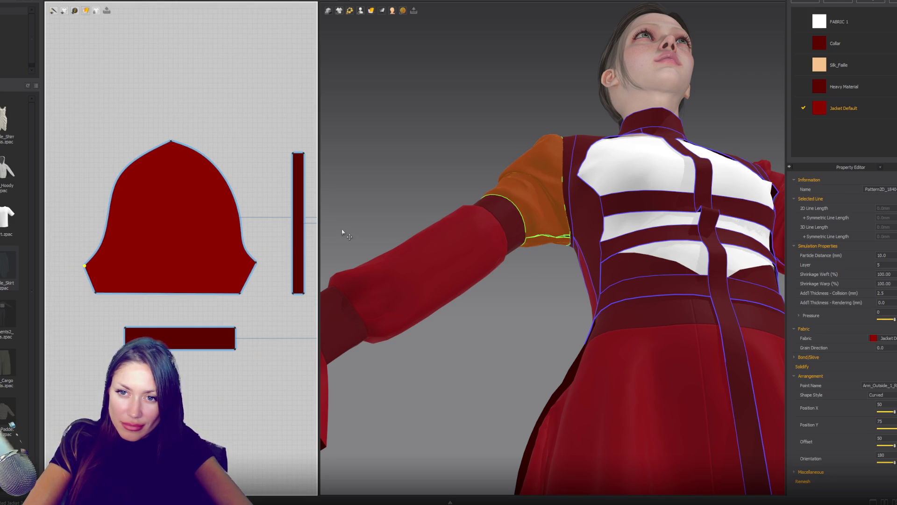
click(247, 278)
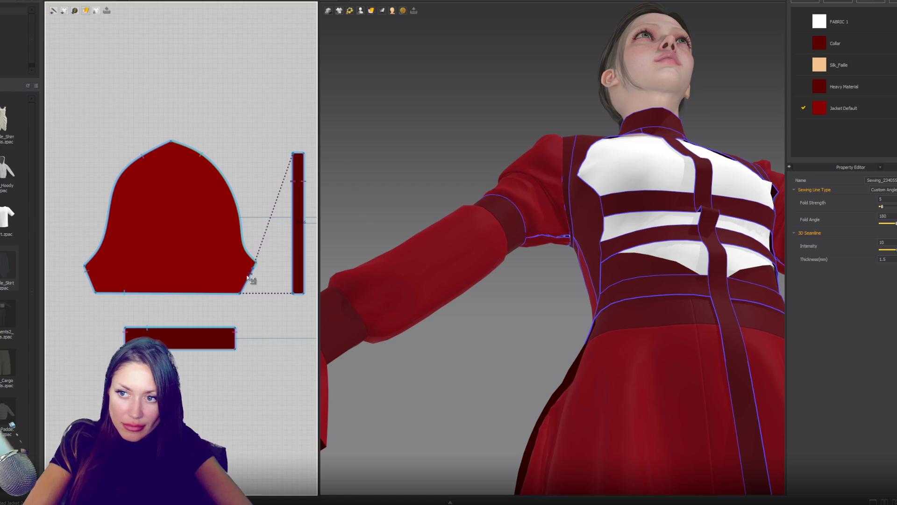
click(247, 277)
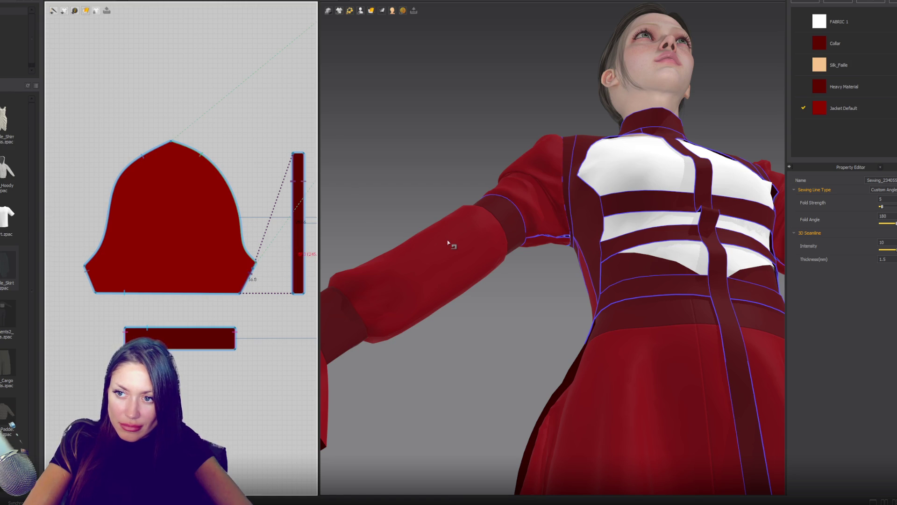
key(q)
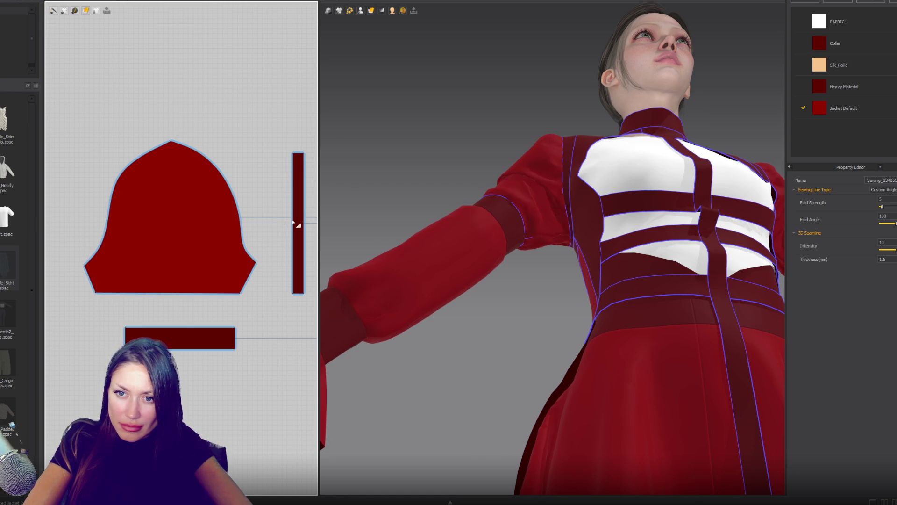
click(299, 155)
drag(299, 152, 299, 211)
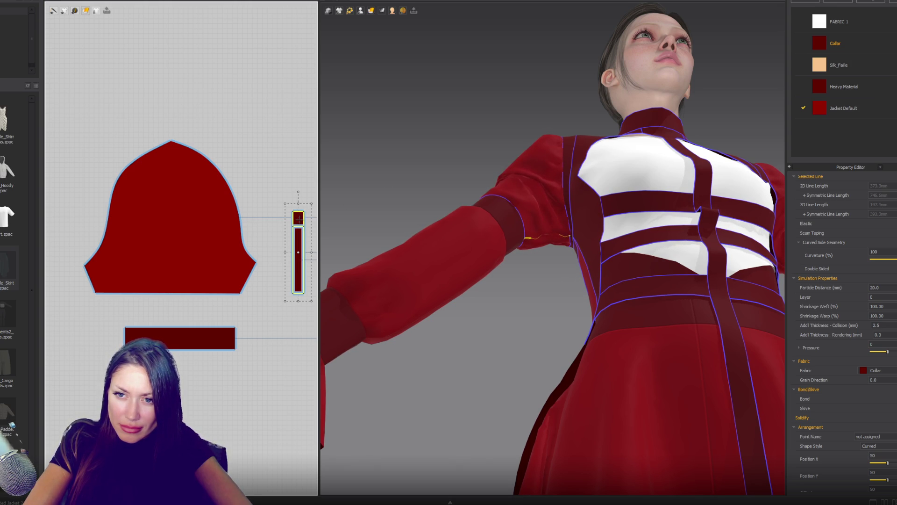
key(Delete)
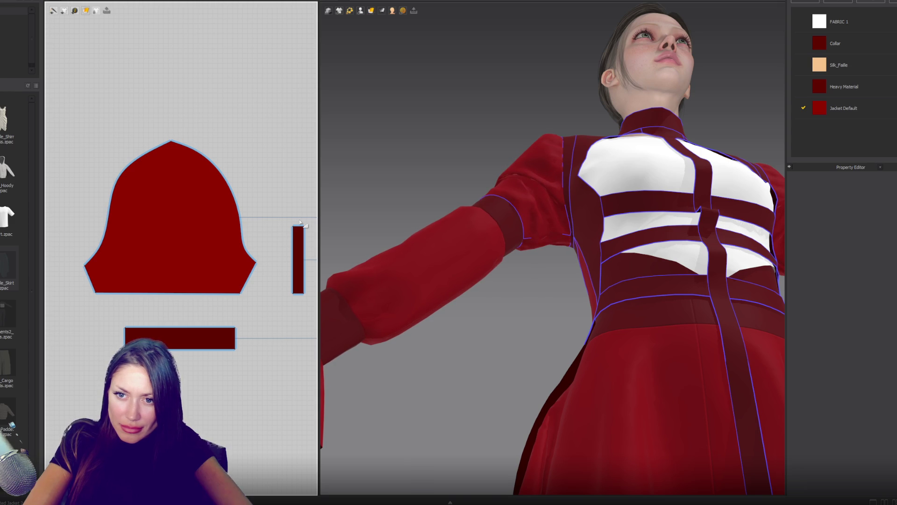
Step: Select the puffed sleeve piece and inspect its right-edge and cap seams
click(219, 288)
click(288, 270)
click(247, 274)
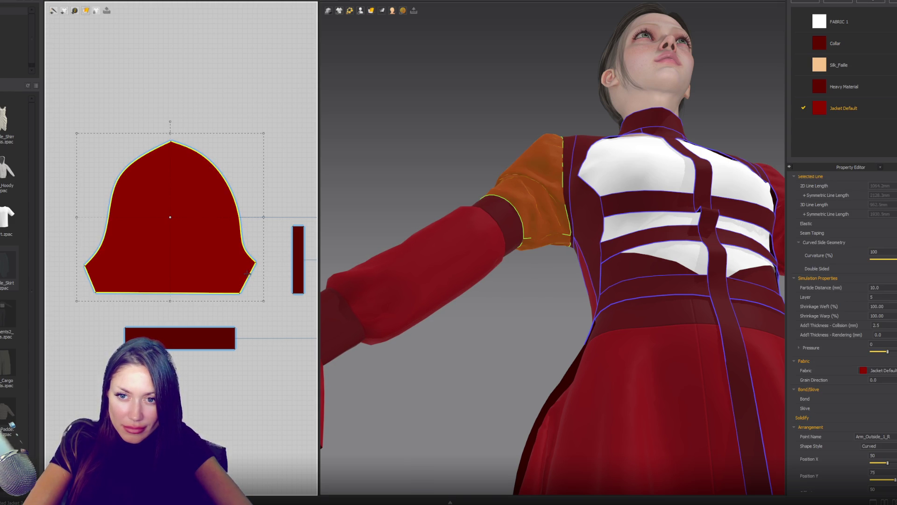
right_drag(246, 273, 202, 277)
click(211, 263)
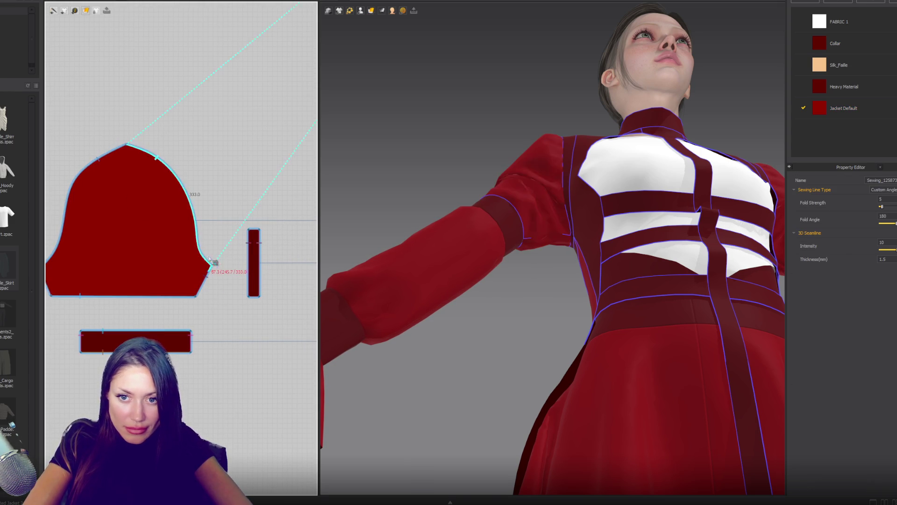
scroll(210, 263, up, 3)
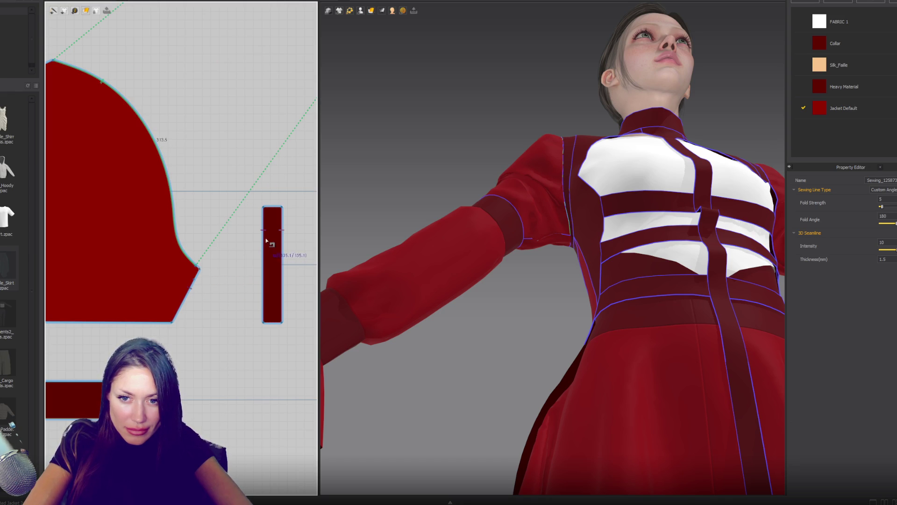
mouse_move(216, 290)
right_down()
mouse_move(266, 290)
mouse_move(300, 318)
right_up()
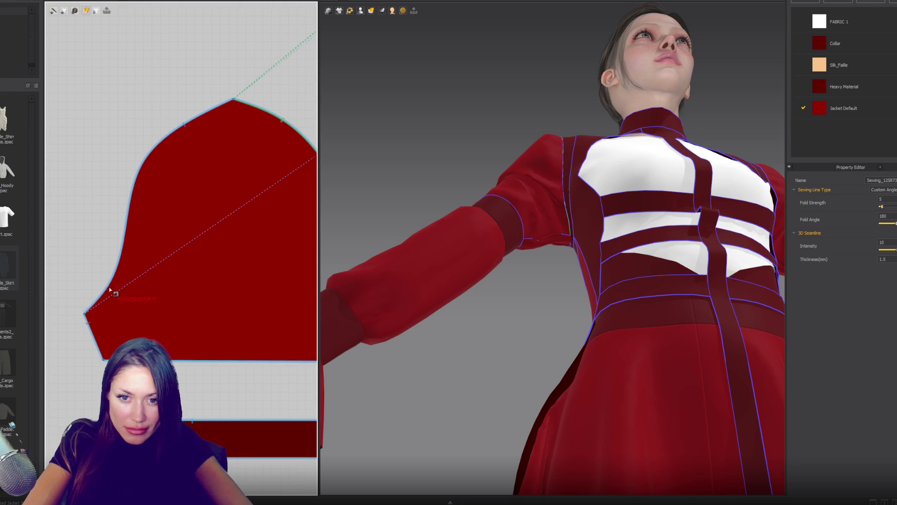
click(91, 312)
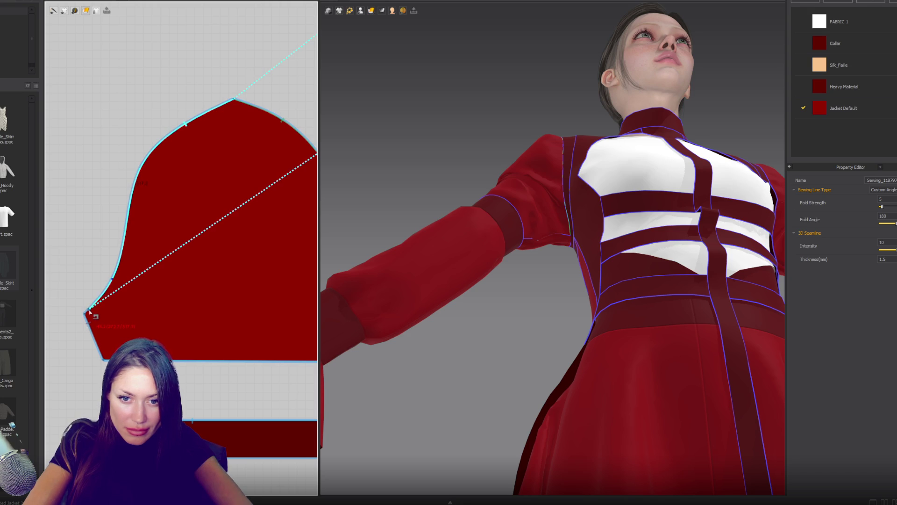
scroll(172, 288, down, 2)
scroll(270, 231, up, 2)
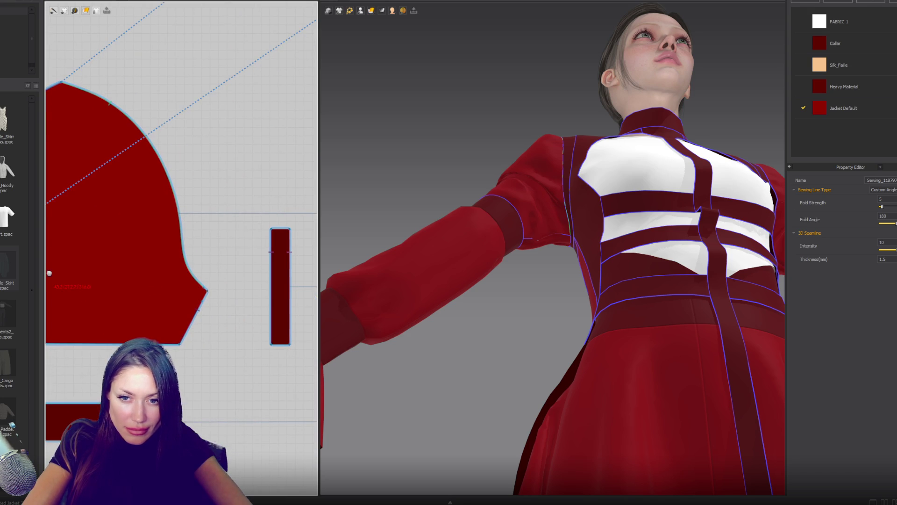
click(283, 231)
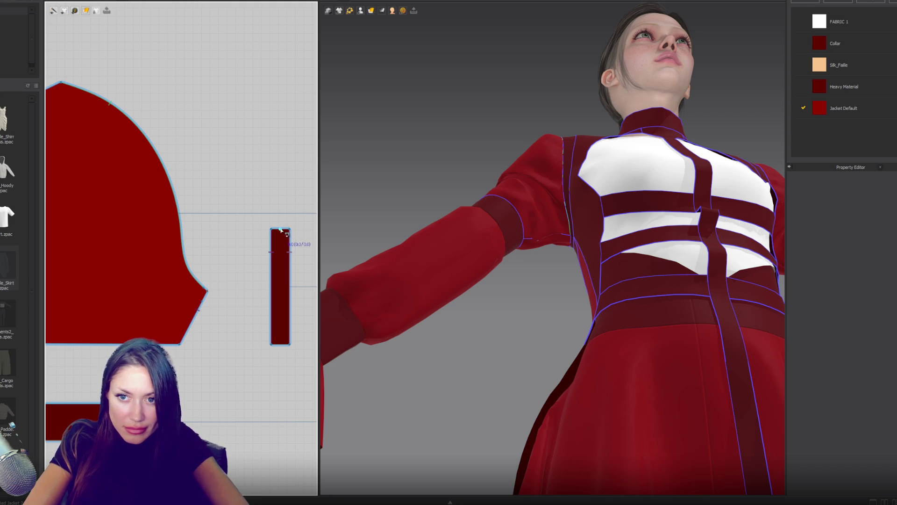
scroll(281, 232, up, 2)
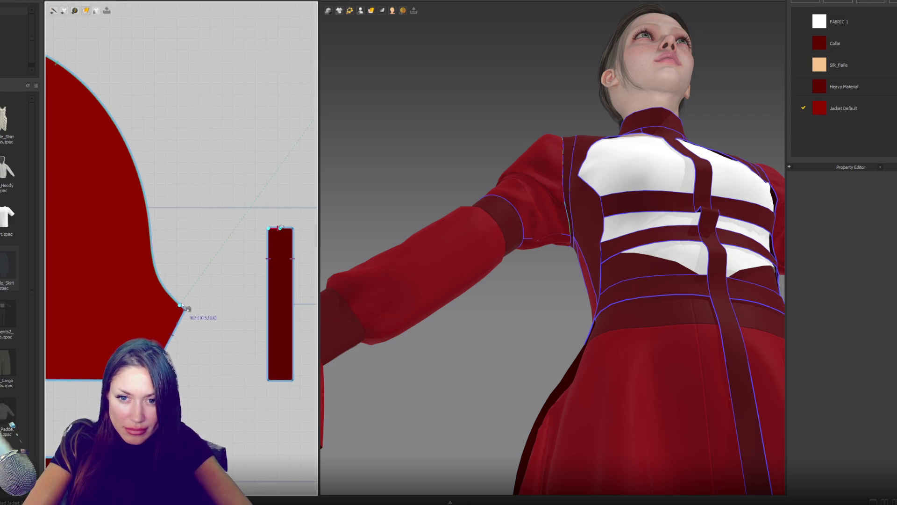
Step: Try starting a seam from the sleeve's lower corner toward the strip, cancelling the unfinished attempts
click(181, 307)
click(280, 228)
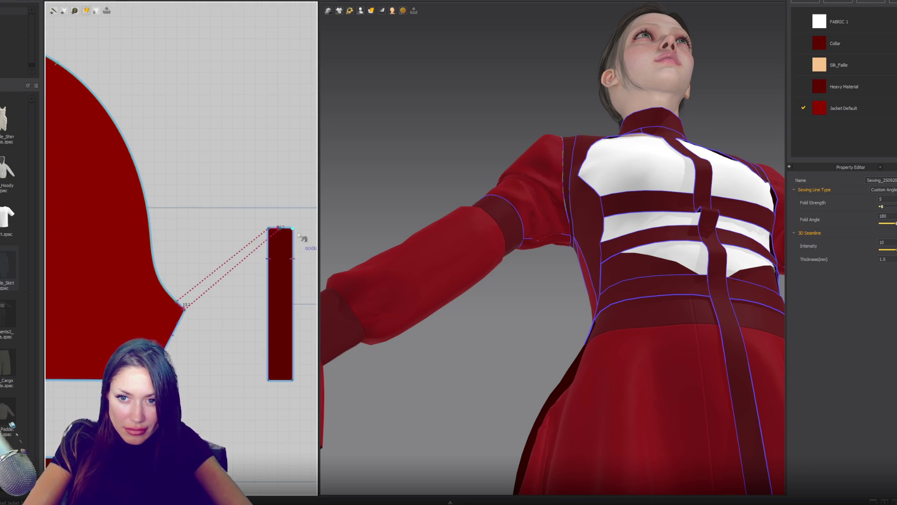
key(Escape)
scroll(296, 234, down, 2)
middle_drag(63, 290, 204, 291)
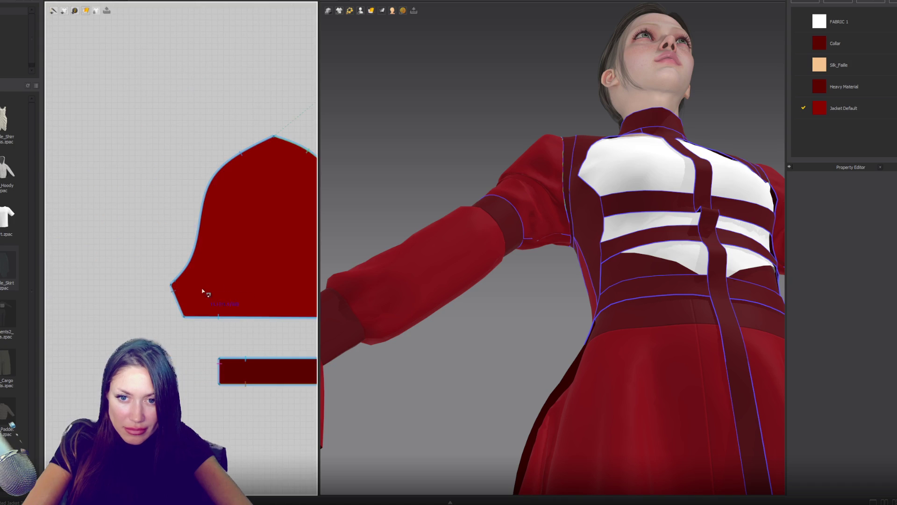
click(173, 283)
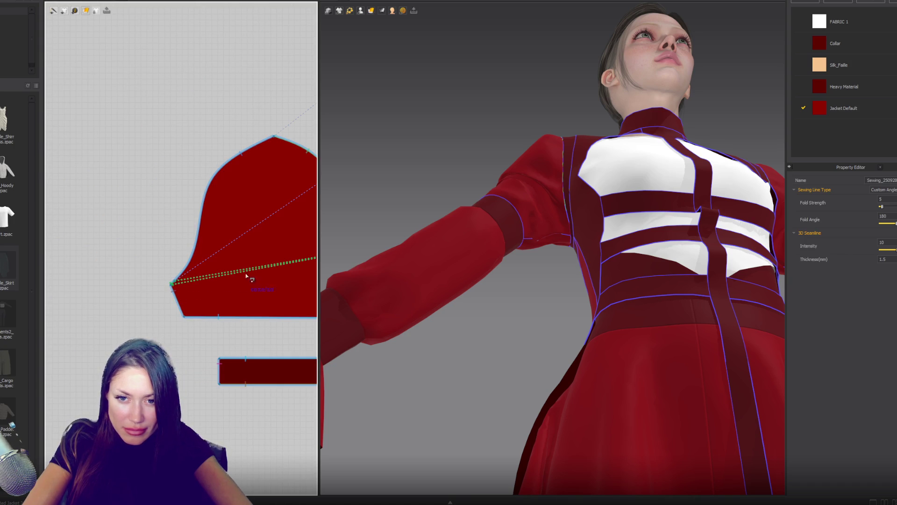
middle_drag(257, 241, 95, 231)
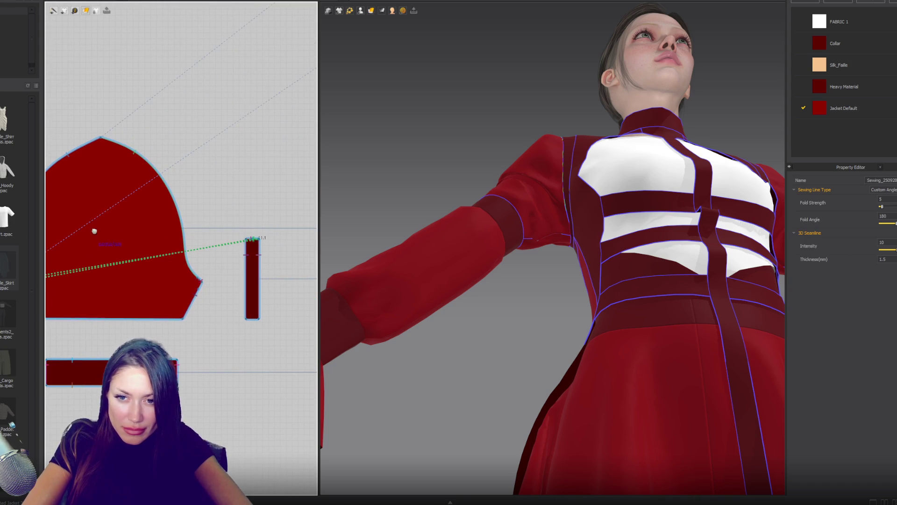
key(Escape)
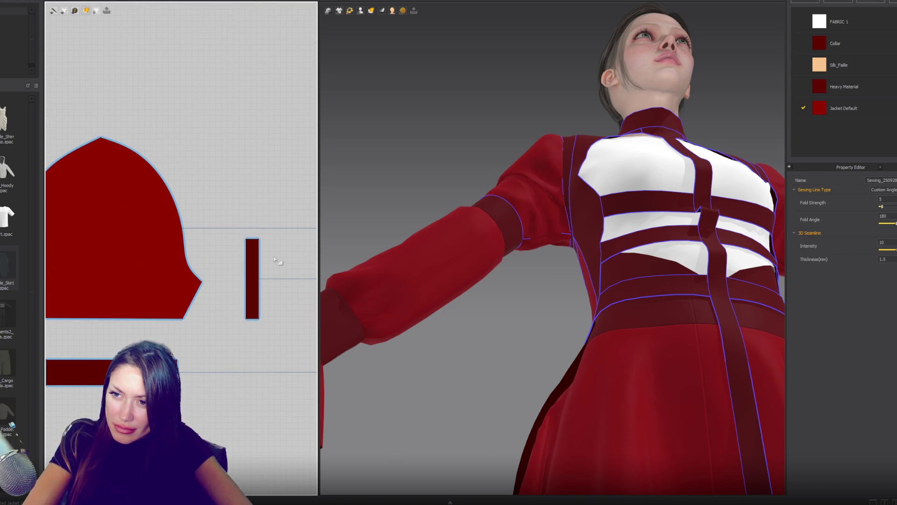
Step: Link the sleeve corner seam to the strip's edge and view the armhole from below
click(260, 293)
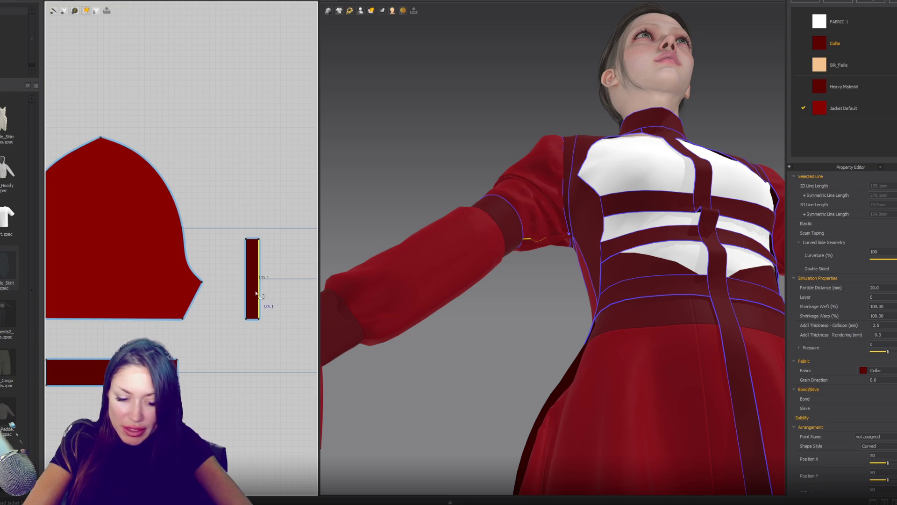
click(260, 294)
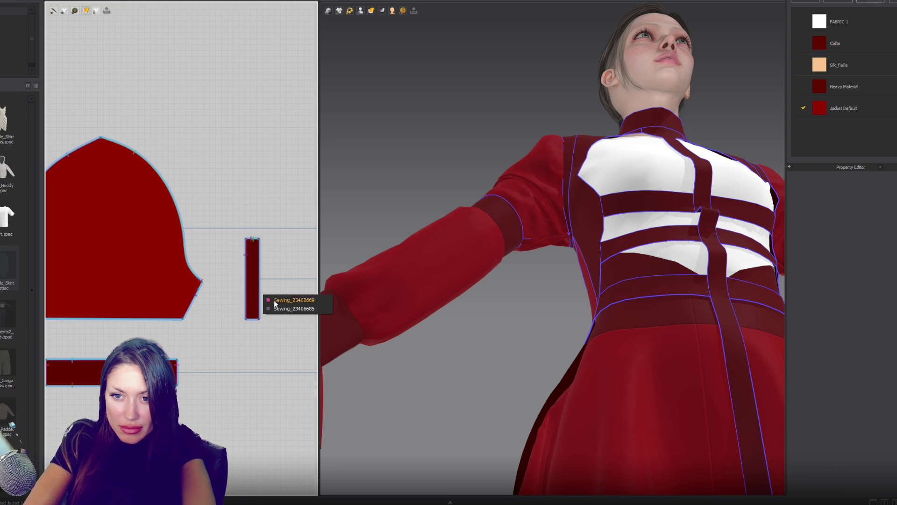
click(289, 300)
click(248, 290)
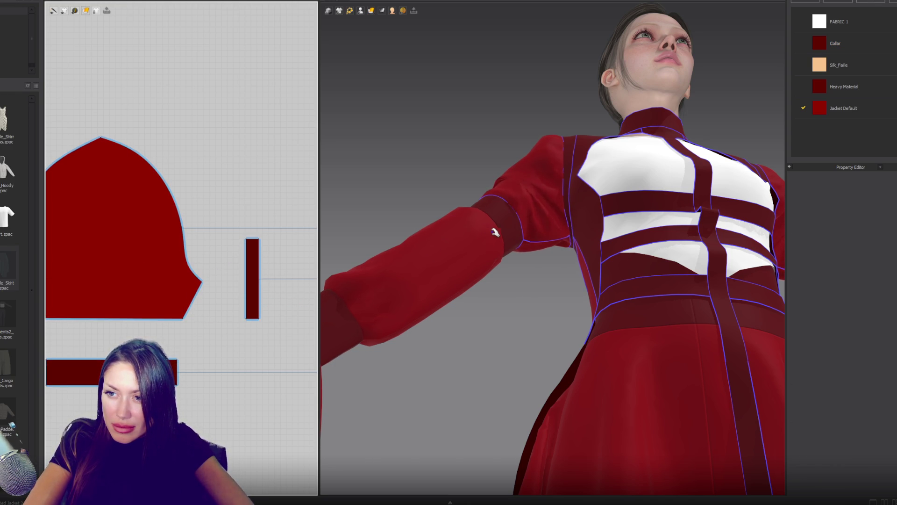
scroll(514, 233, up, 3)
scroll(562, 238, up, 5)
mouse_move(563, 243)
right_down()
mouse_move(587, 184)
mouse_move(611, 167)
mouse_move(658, 202)
mouse_move(729, 212)
mouse_move(573, 245)
right_up()
Step: Place the narrow strip on the Body_Back_Side_R arrangement point using Show Arrangement Points
click(255, 279)
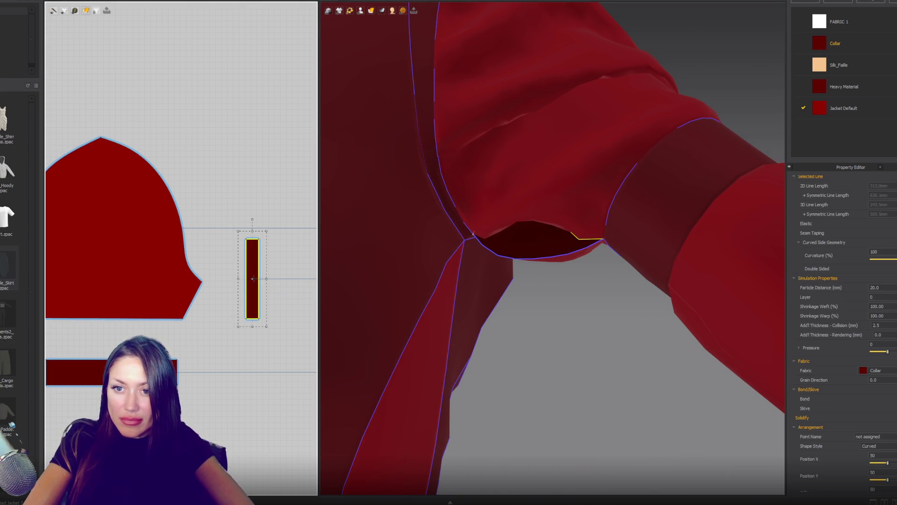
click(361, 11)
click(370, 38)
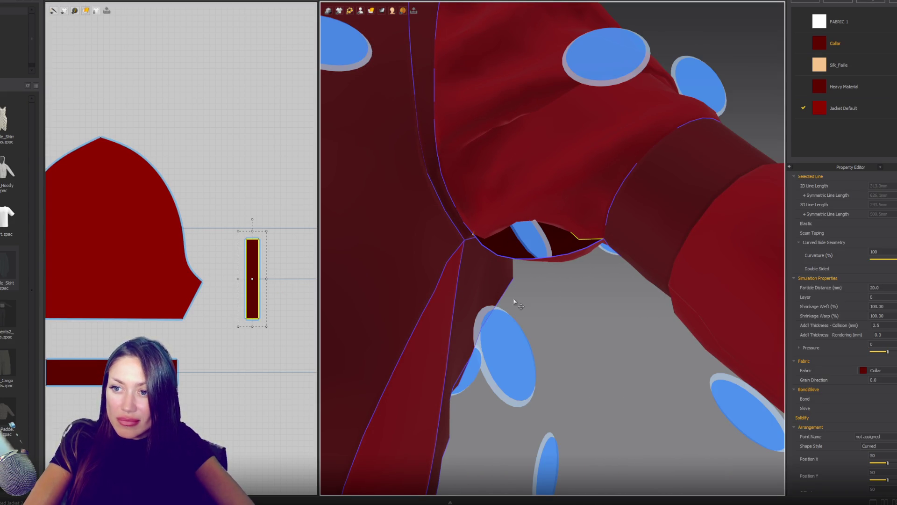
click(498, 364)
mouse_move(499, 365)
right_down()
mouse_move(601, 316)
mouse_move(514, 264)
mouse_move(503, 232)
mouse_move(594, 369)
mouse_move(526, 214)
right_up()
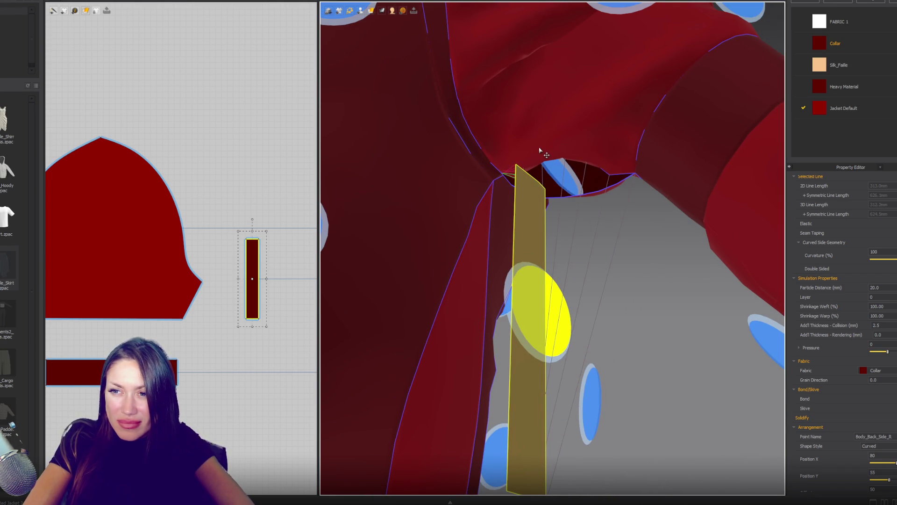
Step: Test the placement with a simulation, undo it, and start a segment seam on the armhole edge
key(space)
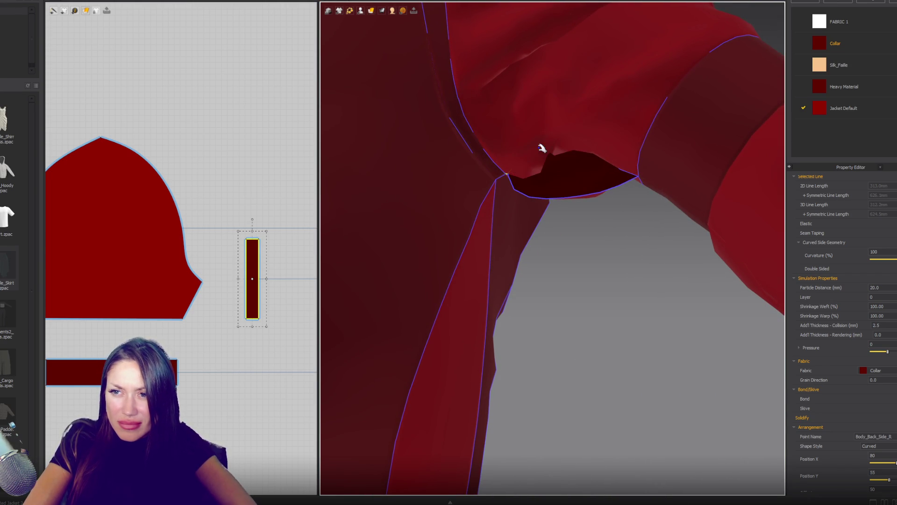
key(ctrl+z)
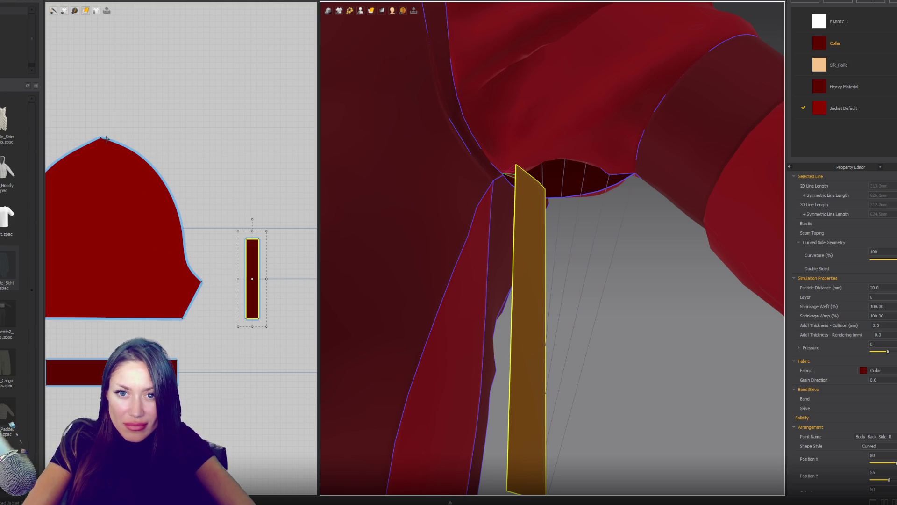
key(m)
click(186, 250)
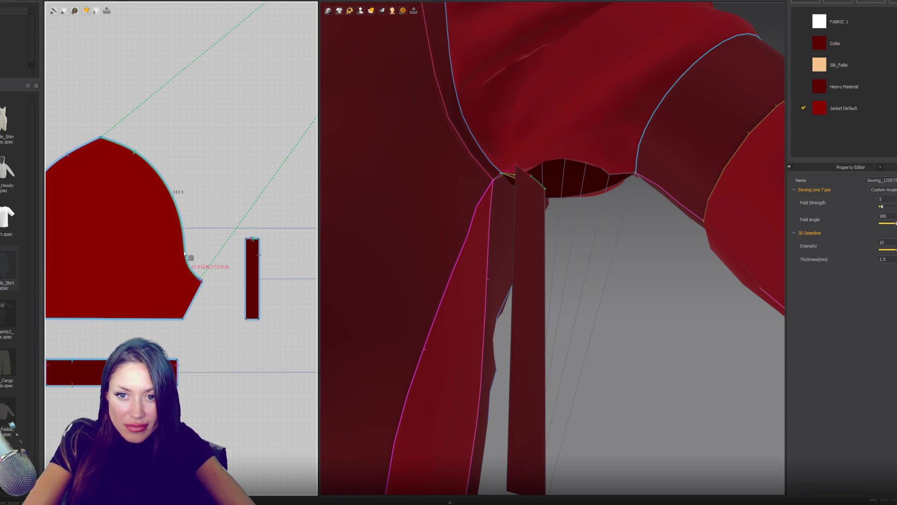
Step: Finish the seam at the sleeve pattern's lower-left corner
scroll(189, 262, up, 3)
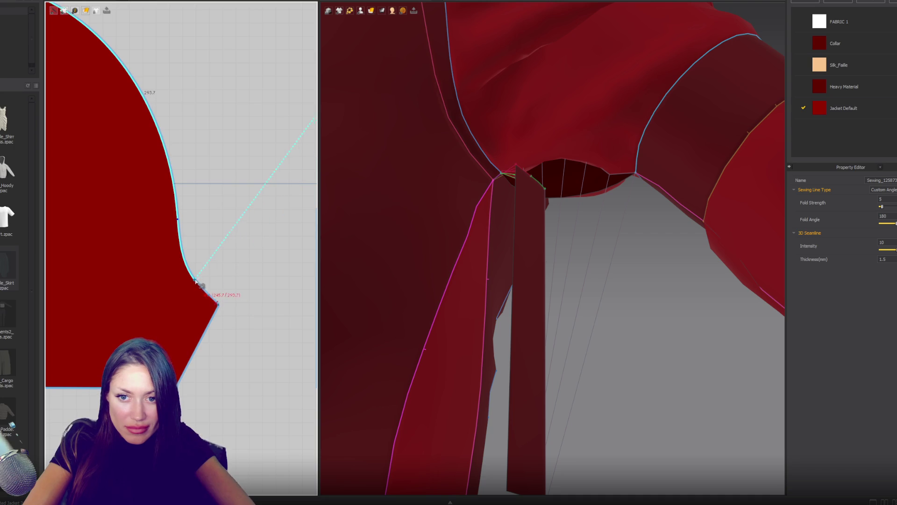
scroll(230, 278, down, 5)
middle_drag(313, 280, 214, 286)
scroll(96, 318, up, 5)
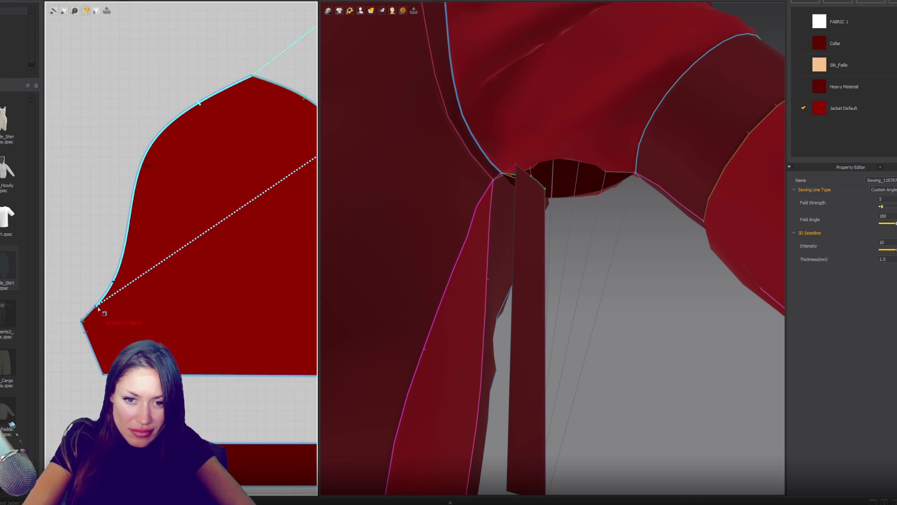
click(87, 321)
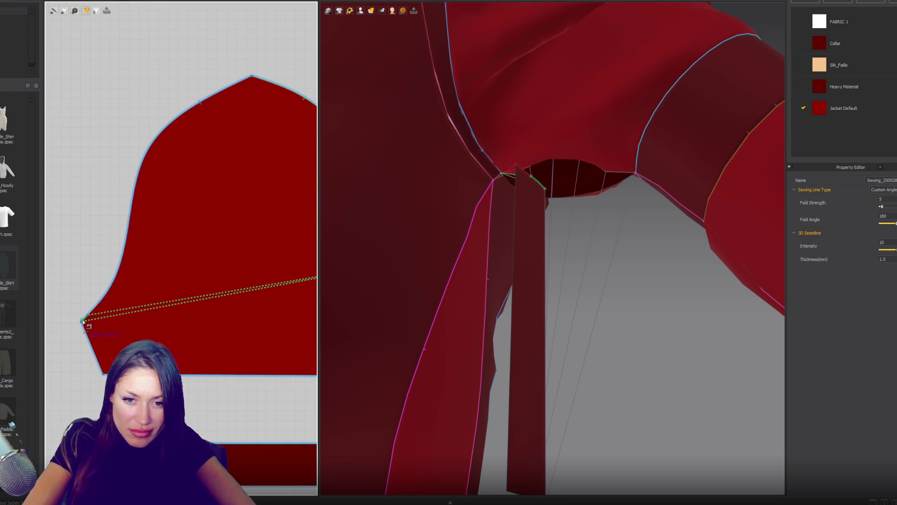
Step: Drag the hanging flap piece down and right toward the underarm
scroll(467, 276, down, 5)
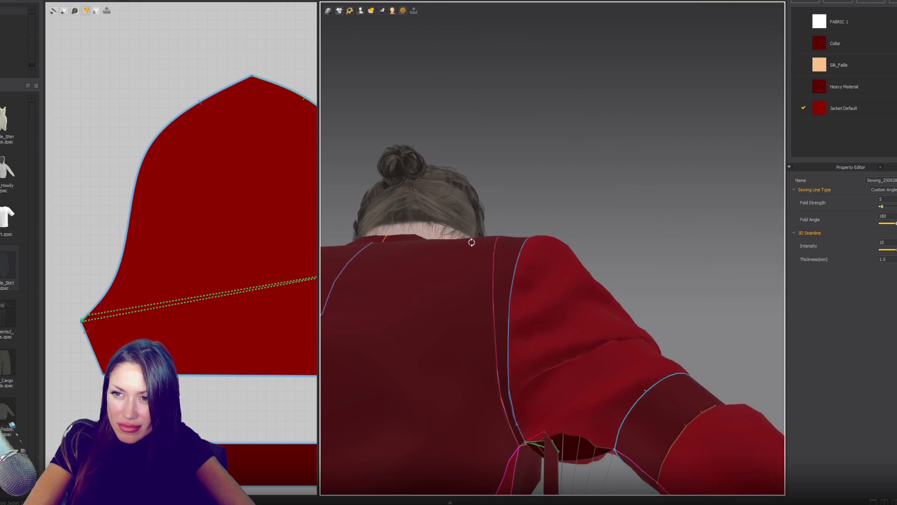
mouse_move(576, 306)
right_down()
mouse_move(540, 295)
mouse_move(513, 306)
mouse_move(472, 256)
right_up()
scroll(472, 256, down, 3)
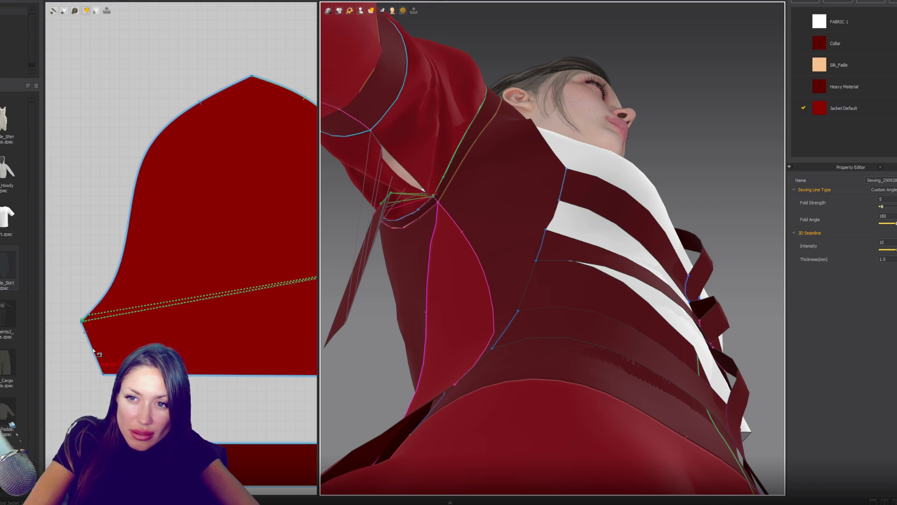
scroll(478, 291, up, 10)
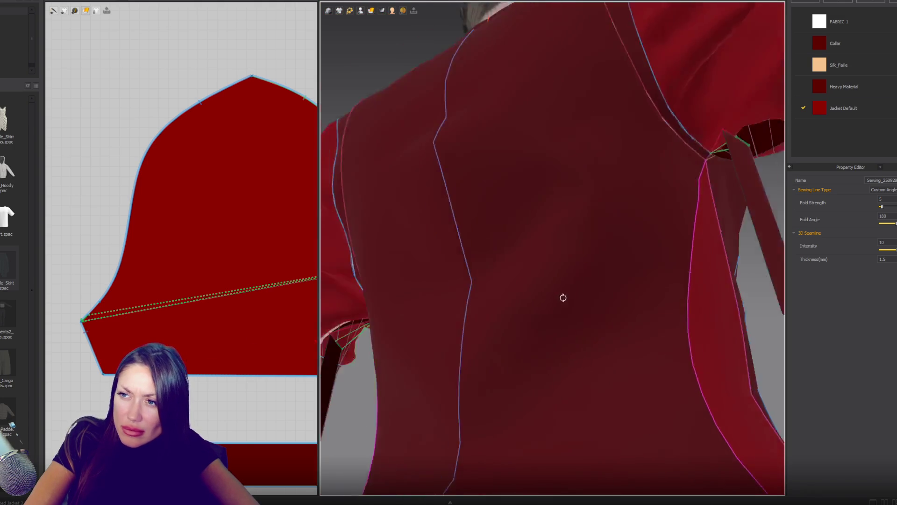
scroll(135, 280, down, 4)
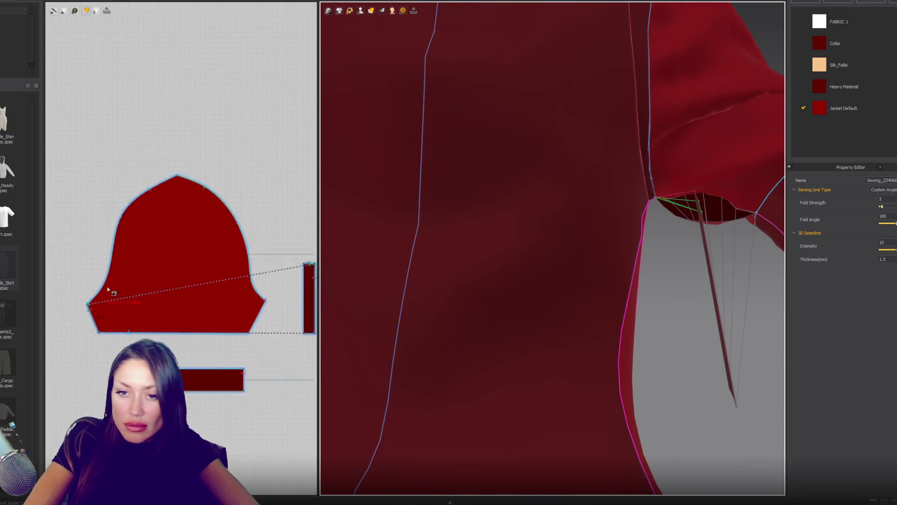
scroll(193, 289, up, 5)
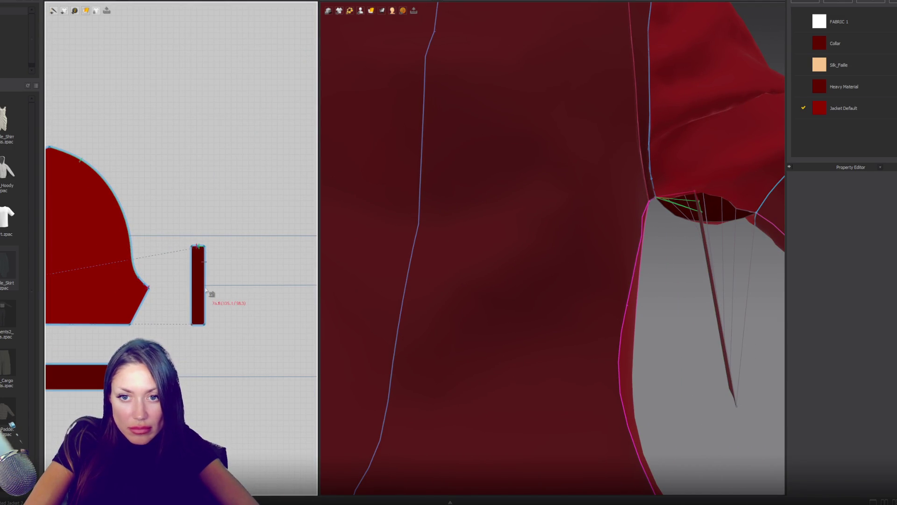
mouse_move(523, 225)
right_down()
mouse_move(584, 215)
mouse_move(617, 251)
right_up()
click(622, 275)
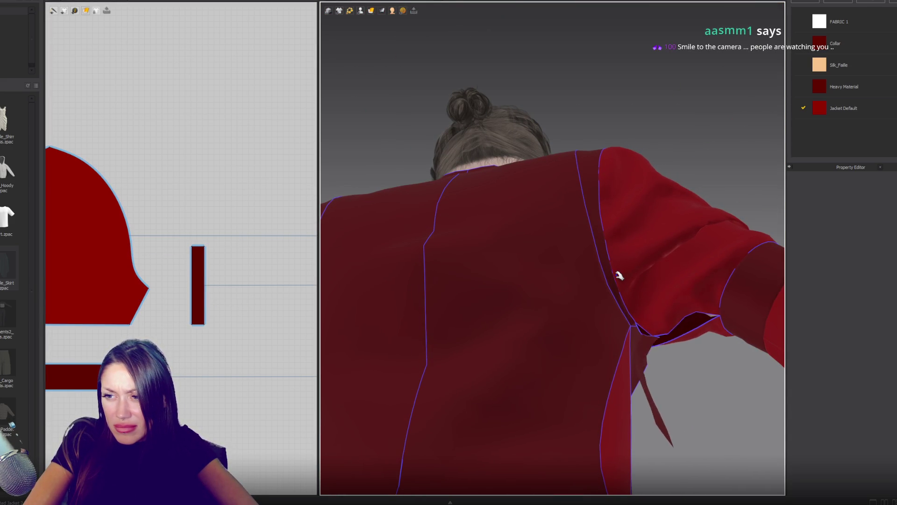
mouse_move(618, 277)
right_down()
mouse_move(641, 304)
mouse_move(562, 294)
mouse_move(514, 326)
mouse_move(701, 371)
mouse_move(542, 281)
mouse_move(732, 289)
mouse_move(644, 299)
right_up()
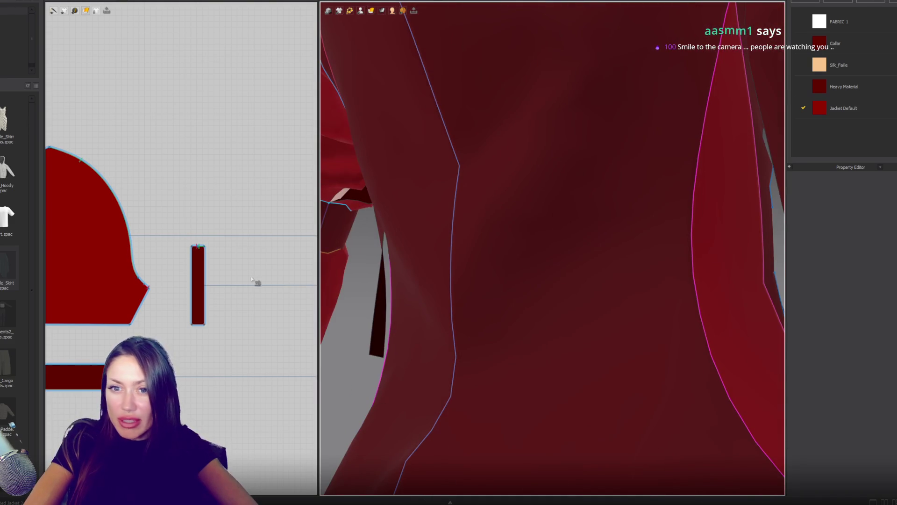
scroll(281, 283, down, 3)
scroll(182, 256, up, 4)
scroll(182, 256, down, 2)
scroll(96, 230, up, 2)
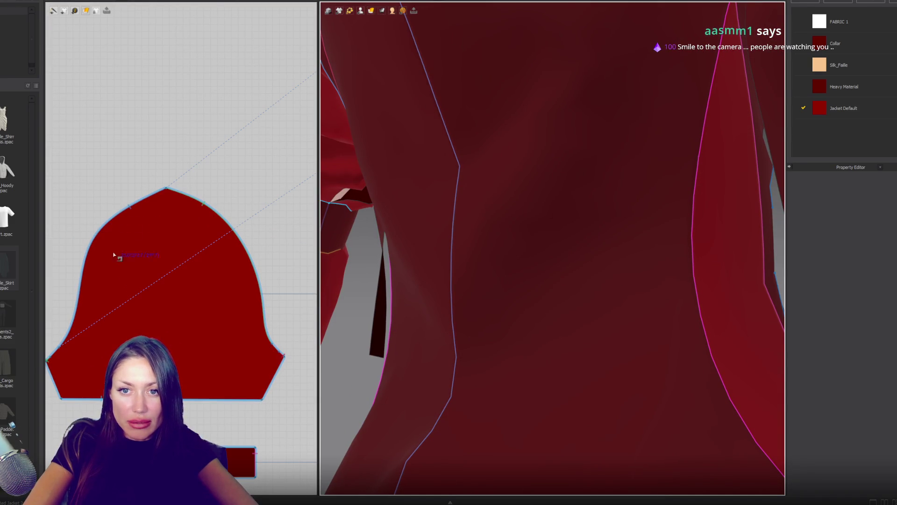
mouse_move(467, 234)
right_down()
mouse_move(581, 50)
mouse_move(489, 170)
mouse_move(642, 369)
right_up()
drag(640, 372, 657, 436)
mouse_move(657, 436)
right_down()
mouse_move(645, 402)
mouse_move(587, 345)
mouse_move(520, 362)
mouse_move(501, 400)
mouse_move(497, 380)
mouse_move(629, 337)
mouse_move(626, 381)
mouse_move(597, 240)
mouse_move(609, 248)
mouse_move(607, 262)
right_up()
right_drag(293, 336, 157, 260)
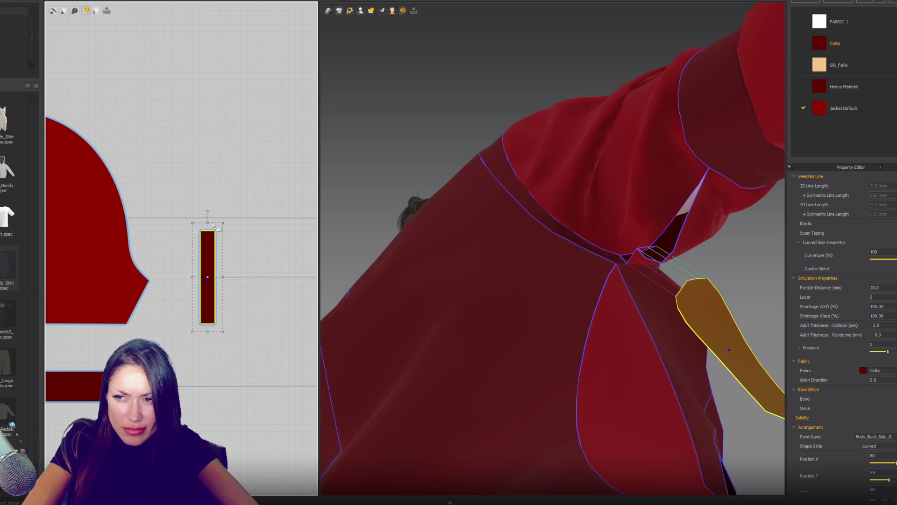
Step: Begin a seam at the narrow strip's bottom edge
key(z)
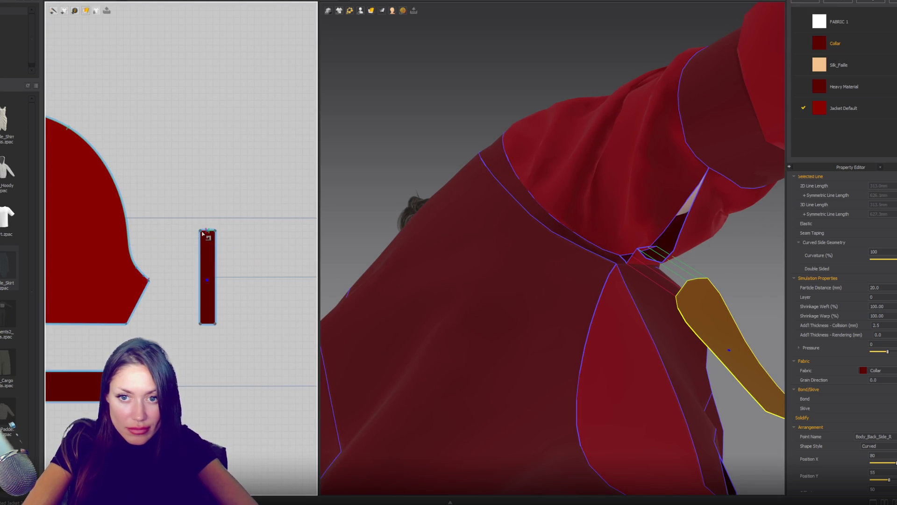
click(204, 234)
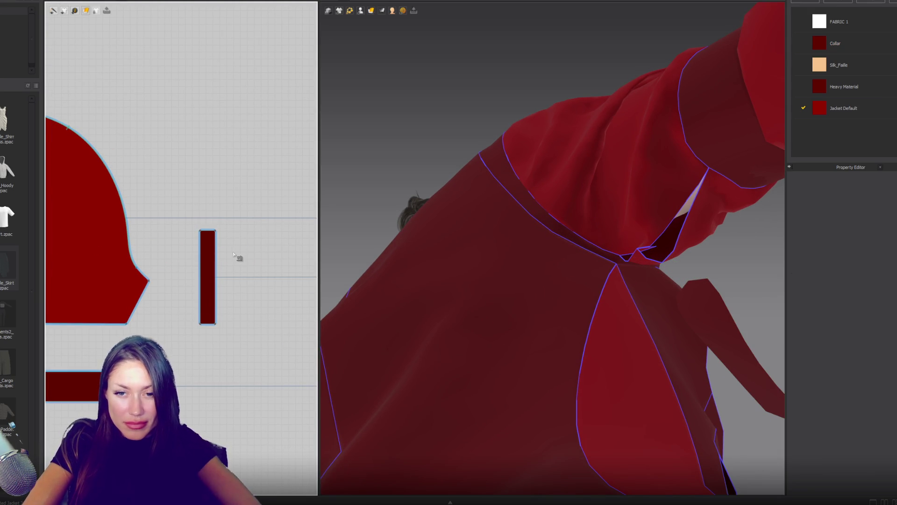
scroll(241, 248, down, 6)
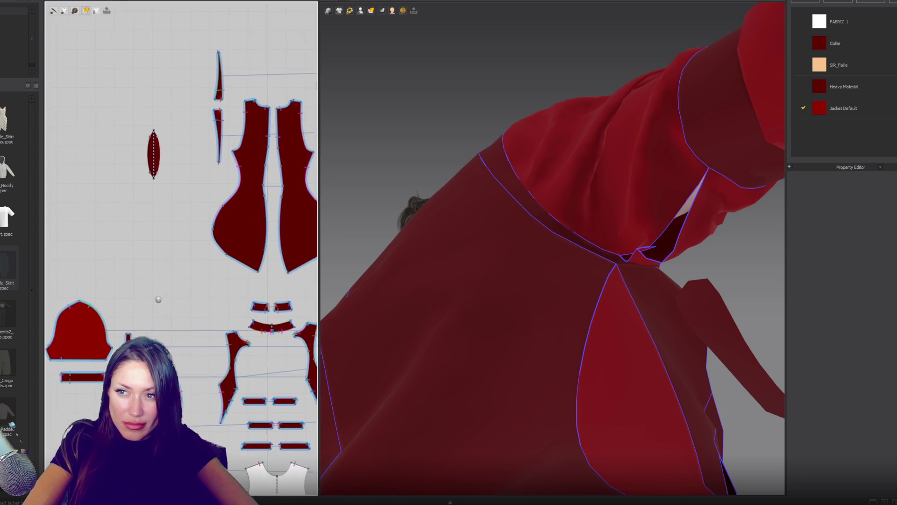
scroll(178, 323, up, 5)
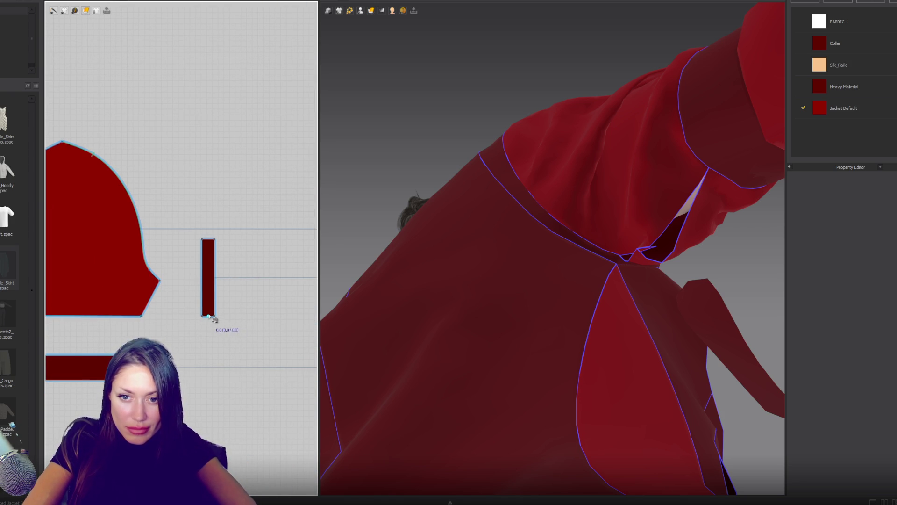
scroll(215, 328, up, 1)
scroll(215, 328, up, 2)
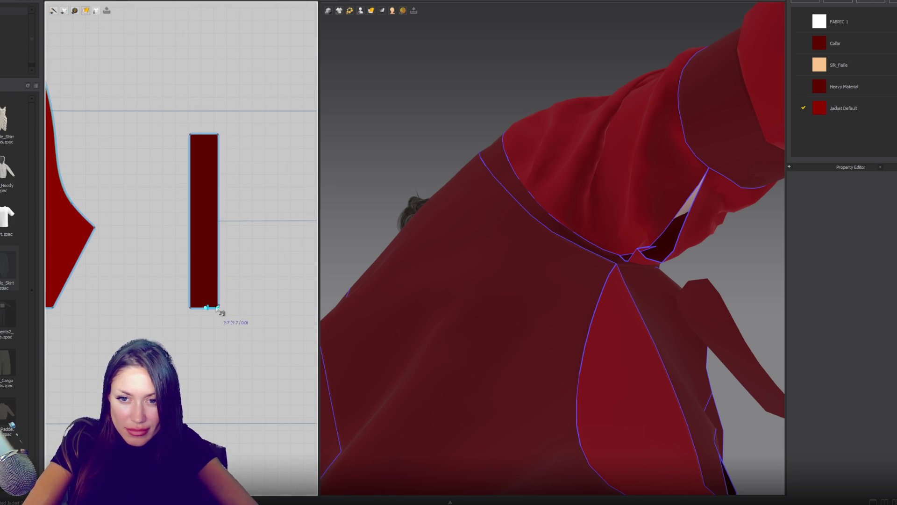
scroll(216, 323, down, 2)
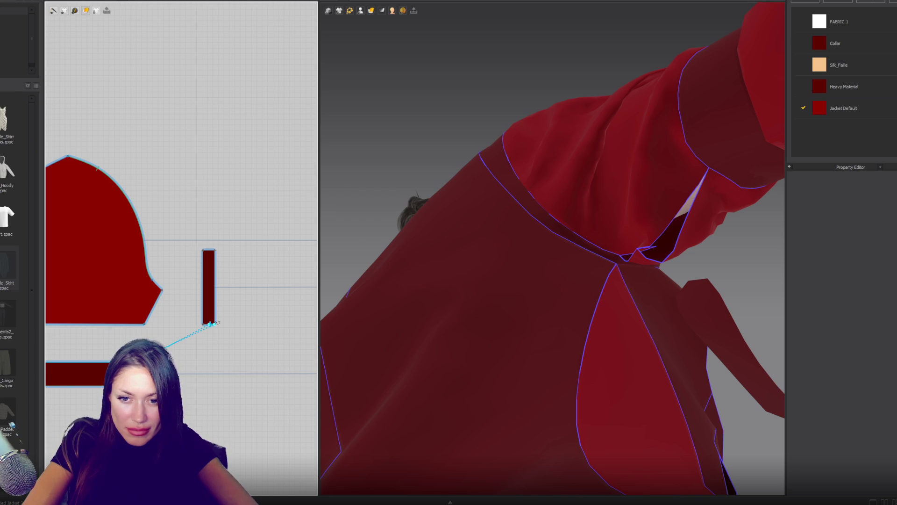
click(211, 323)
Step: Sew the strip's edge to the sleeve's lower edge
mouse_move(487, 321)
right_down()
mouse_move(470, 309)
mouse_move(358, 324)
mouse_move(343, 344)
mouse_move(372, 344)
mouse_move(393, 327)
right_up()
scroll(218, 330, up, 2)
click(205, 325)
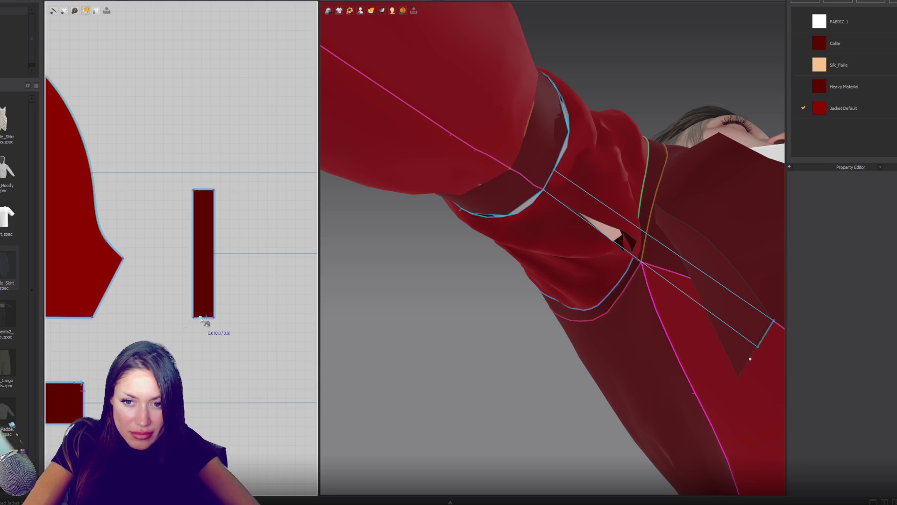
click(196, 320)
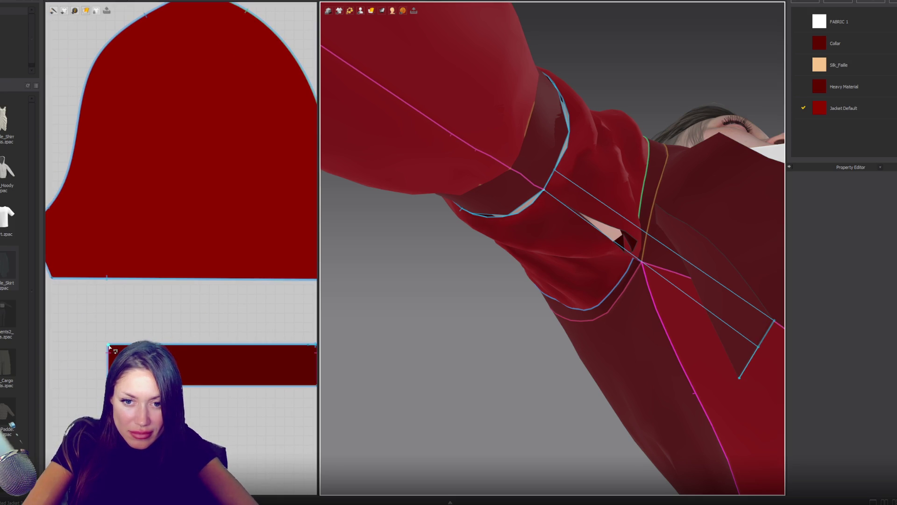
click(118, 345)
Step: Bring up the Show Avatar display options
mouse_move(585, 293)
right_down()
mouse_move(559, 310)
mouse_move(590, 314)
right_up()
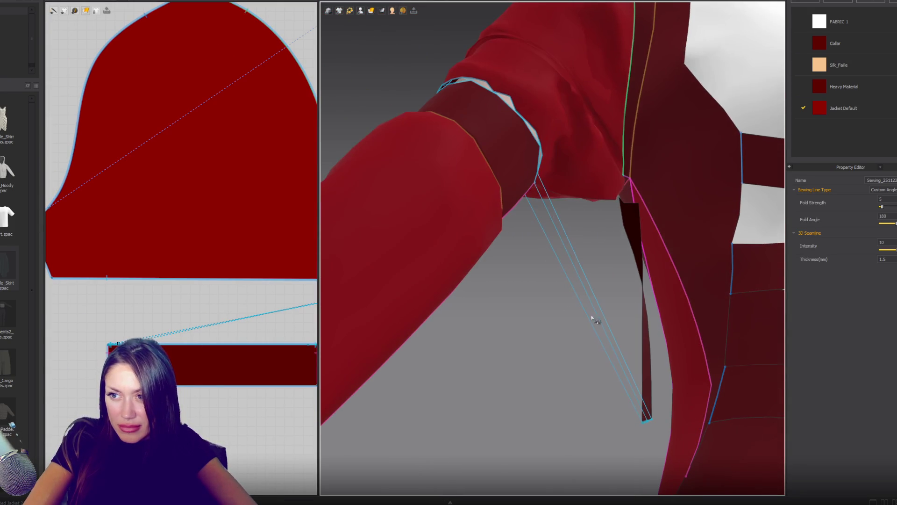
click(262, 367)
click(361, 11)
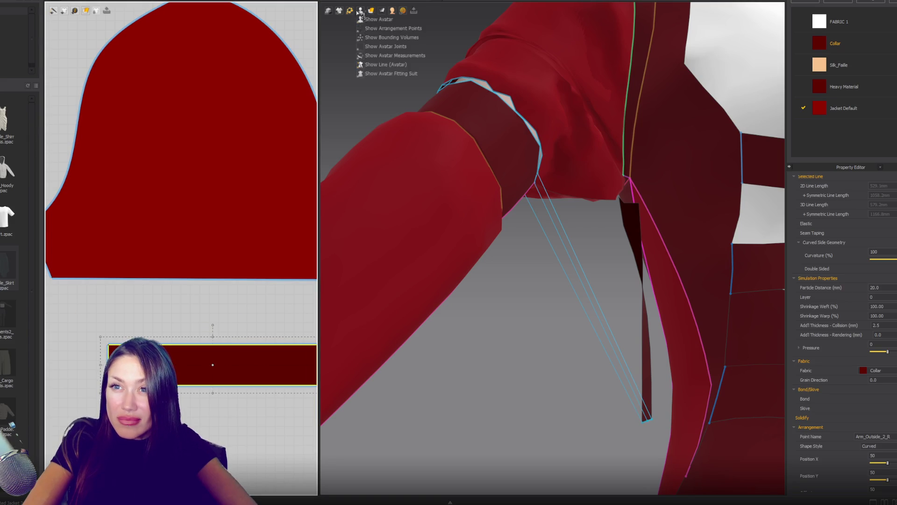
Step: Turn on Show Arrangement Points for the avatar
click(374, 28)
right_drag(514, 373, 522, 436)
click(482, 466)
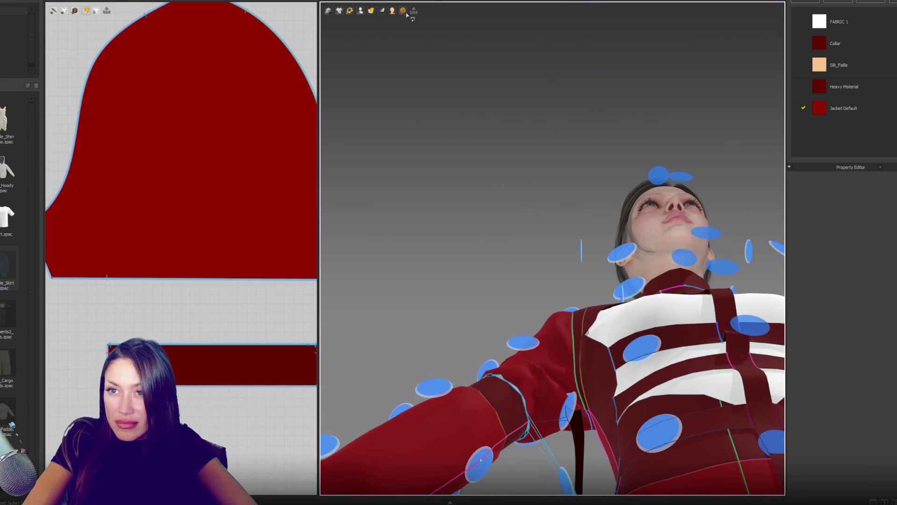
click(360, 10)
click(373, 29)
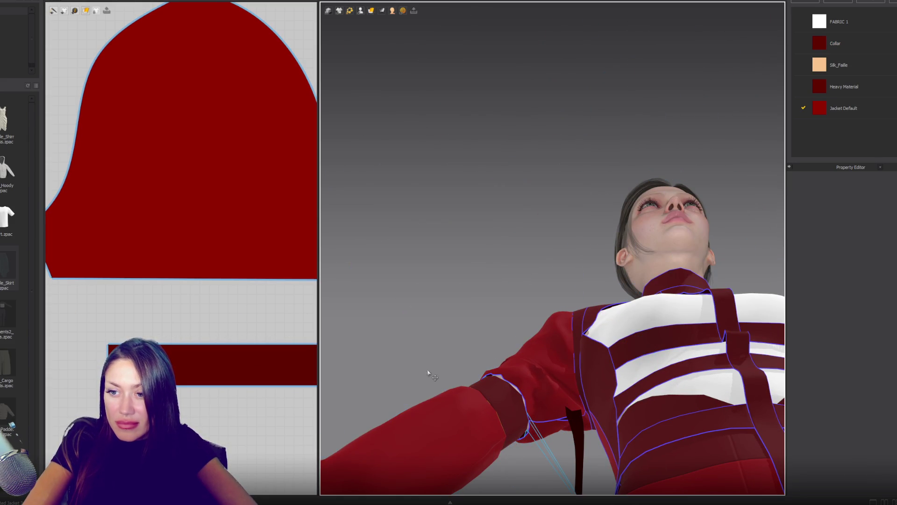
click(360, 11)
click(374, 28)
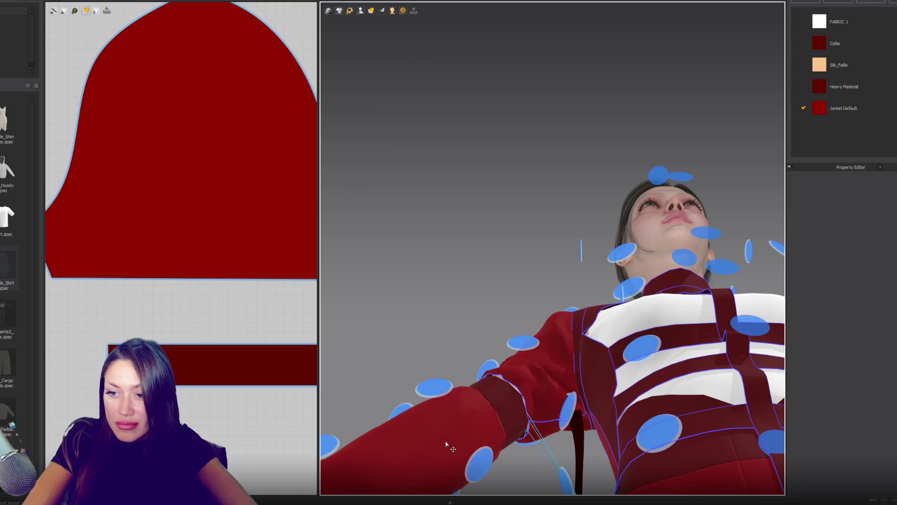
Step: Place the arm band and thin strip on the right arm's points, including Arm_Inside_2_R
click(272, 360)
click(480, 464)
right_drag(479, 464, 499, 427)
click(574, 364)
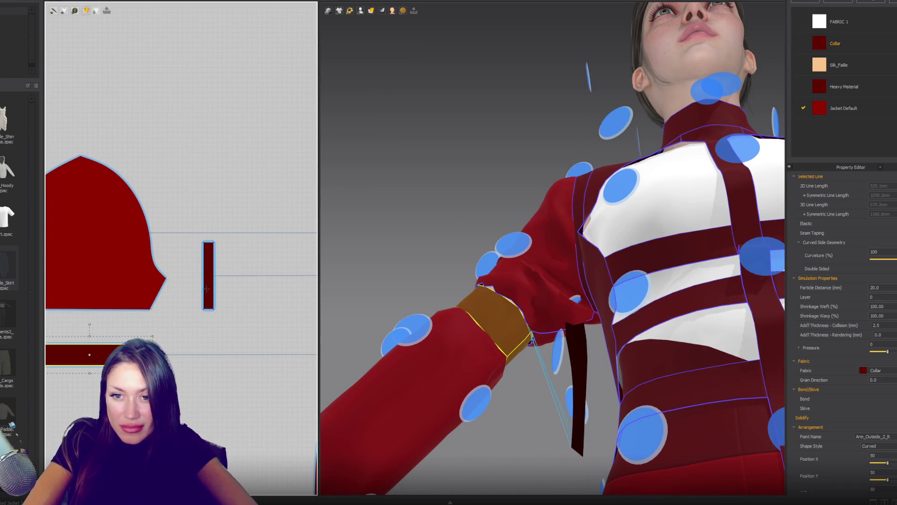
click(476, 402)
scroll(514, 327, up, 5)
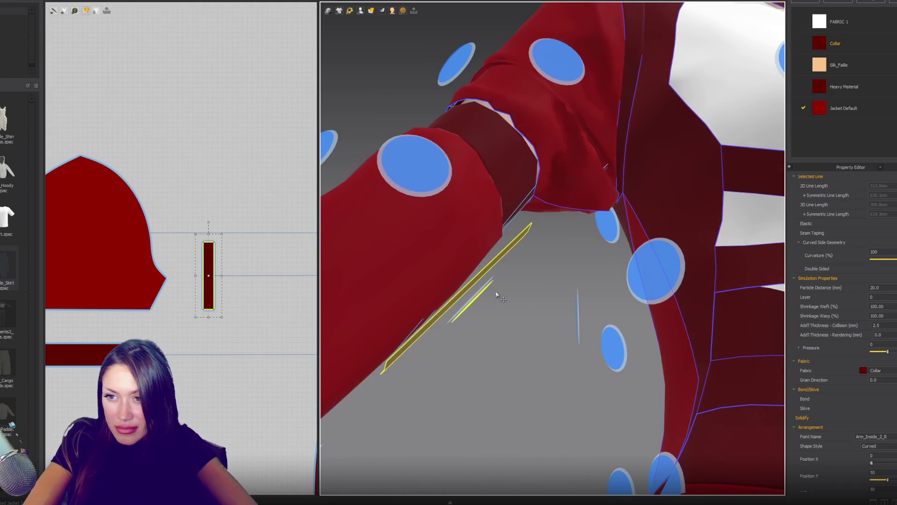
drag(506, 267, 610, 252)
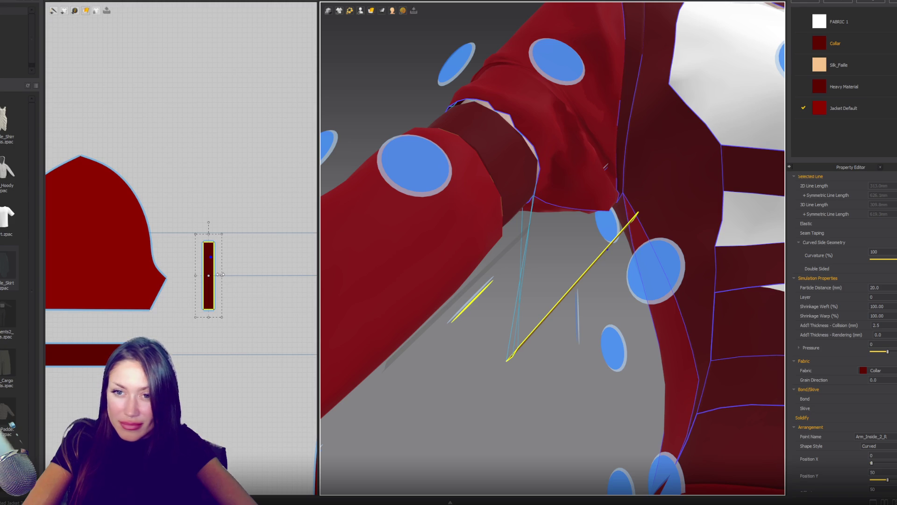
scroll(225, 275, up, 3)
Step: Start a seam from the sleeve cap edge to the strip's top edge
click(122, 260)
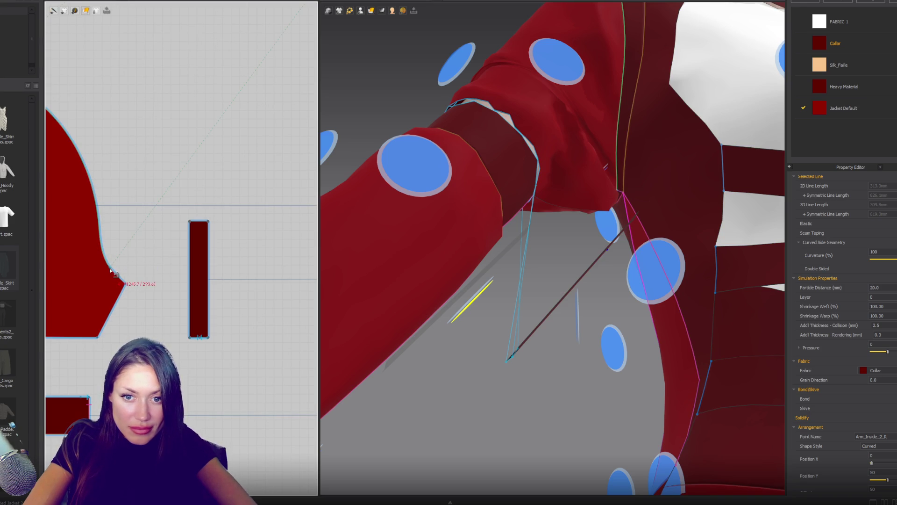
click(116, 287)
scroll(131, 322, up, 3)
click(90, 323)
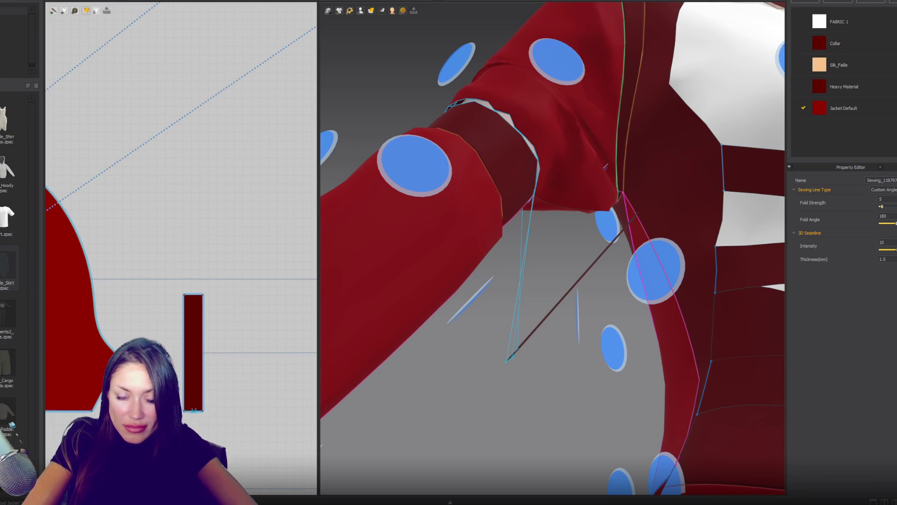
scroll(198, 295, up, 2)
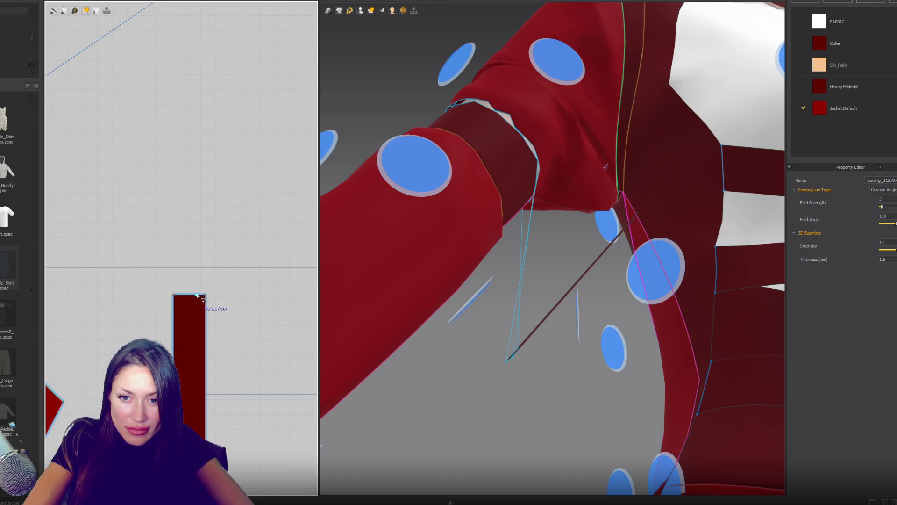
click(191, 296)
scroll(204, 295, down, 6)
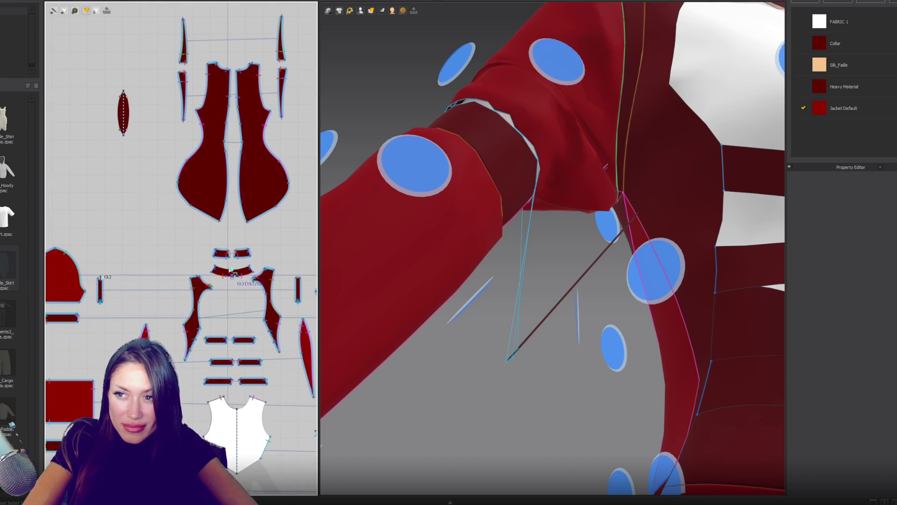
Step: Sew the narrow strip's pointed tip to the bodice armhole edge
scroll(219, 275, up, 5)
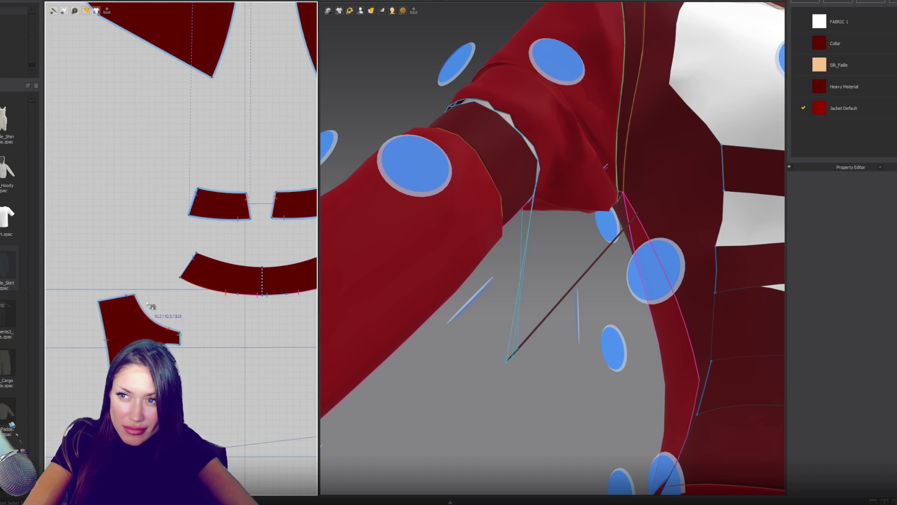
scroll(147, 304, down, 4)
scroll(187, 308, up, 4)
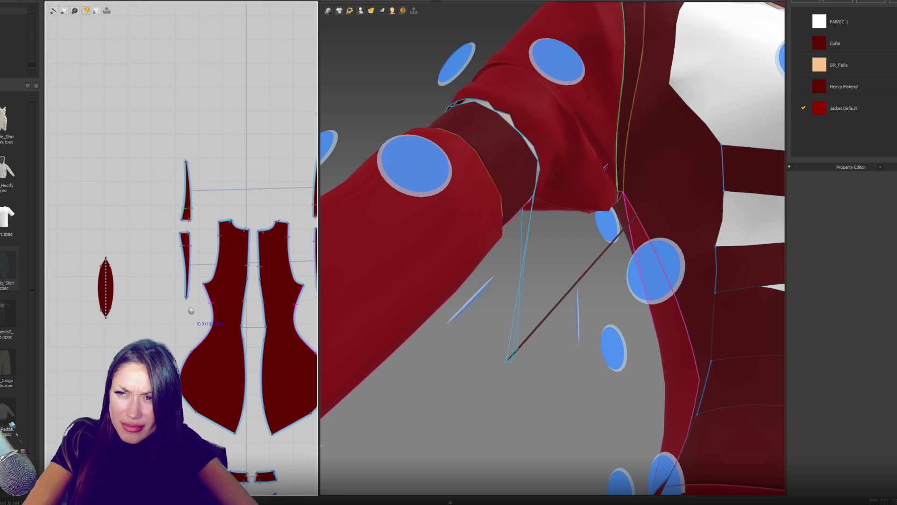
scroll(188, 313, up, 5)
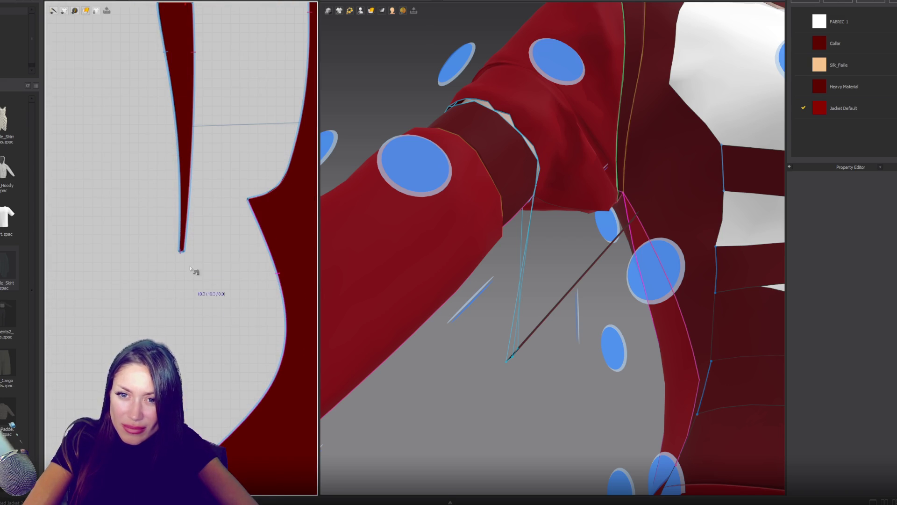
scroll(157, 279, down, 3)
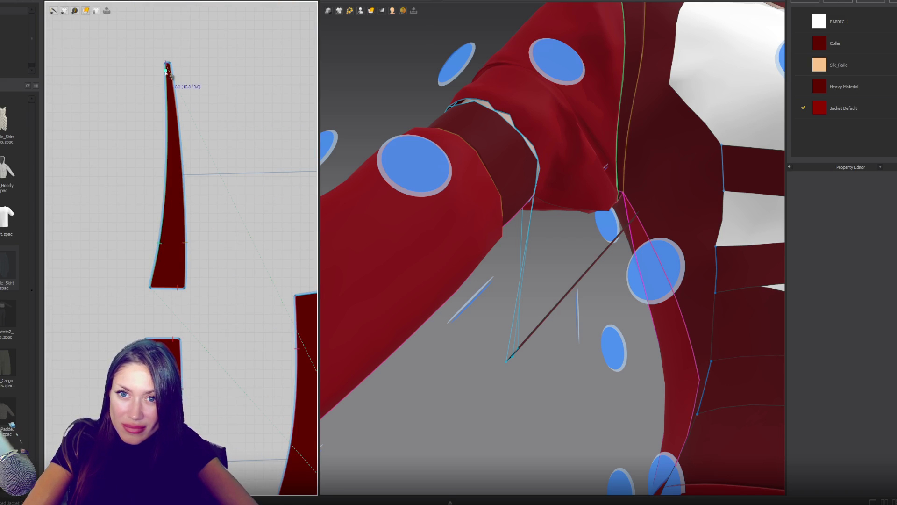
click(167, 69)
click(514, 200)
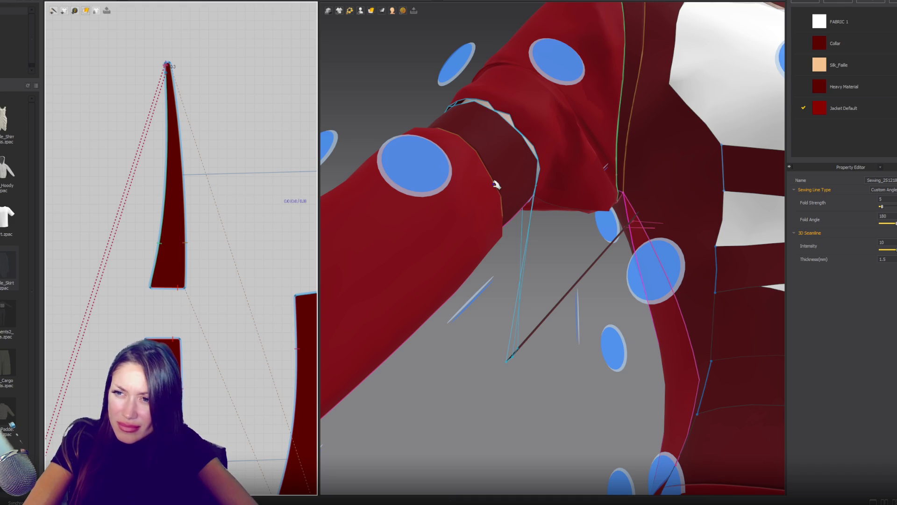
Step: Run and stop the cloth simulation, then view the strip hanging below the underarm
key(space)
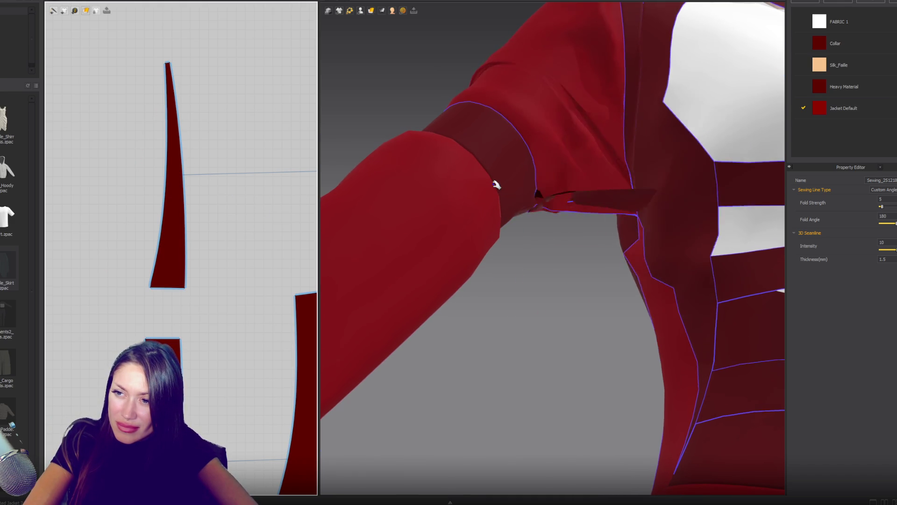
key(space)
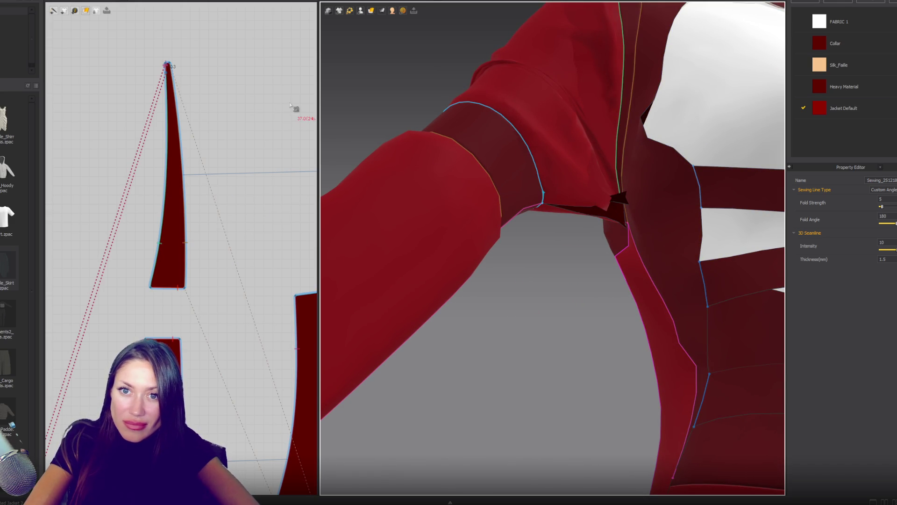
scroll(618, 176, down, 5)
right_drag(617, 176, 628, 192)
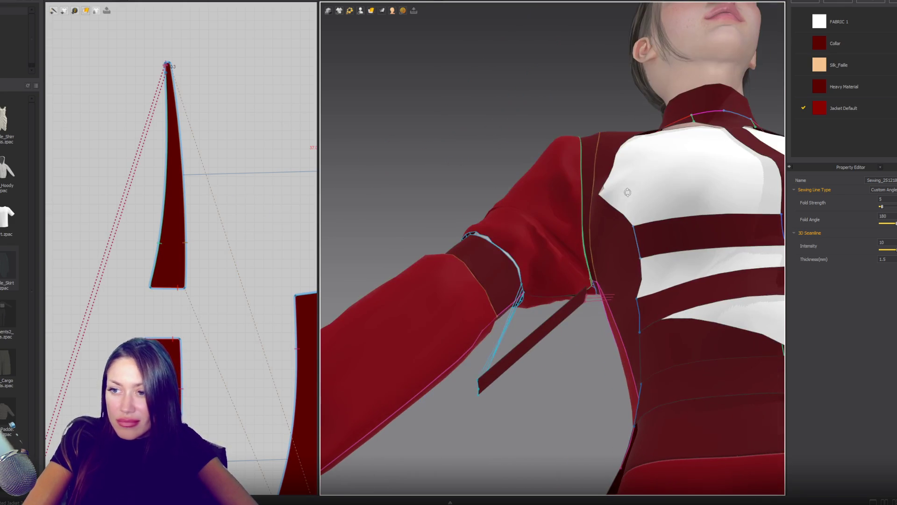
Step: Delete the stray sewing line
scroll(419, 140, up, 3)
scroll(171, 275, down, 3)
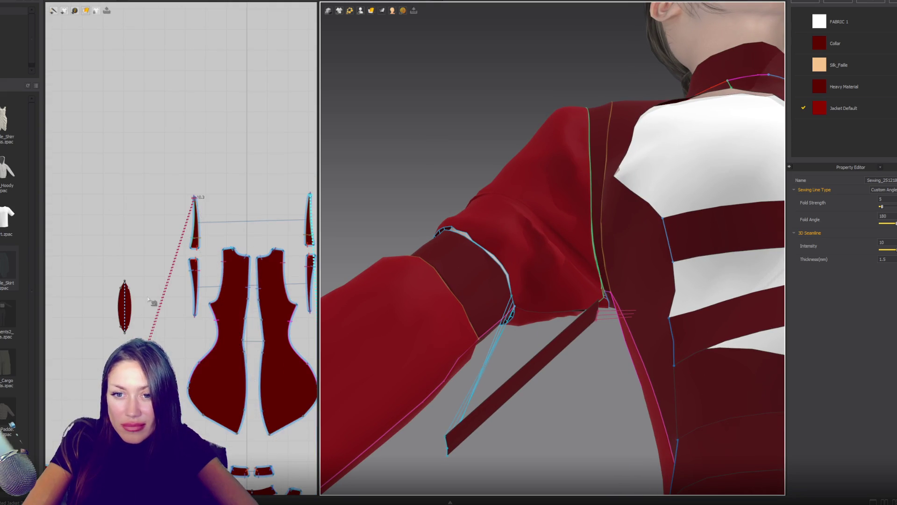
scroll(147, 333, down, 3)
scroll(159, 327, up, 5)
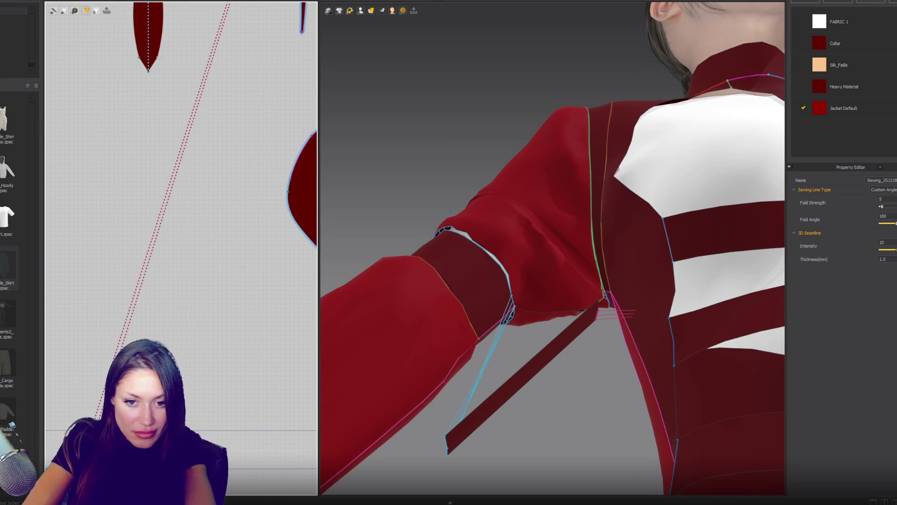
key(Delete)
Step: Select the hanging strap in 3D to locate its pattern piece, then deselect it
scroll(182, 247, down, 5)
scroll(182, 247, up, 4)
scroll(182, 248, down, 2)
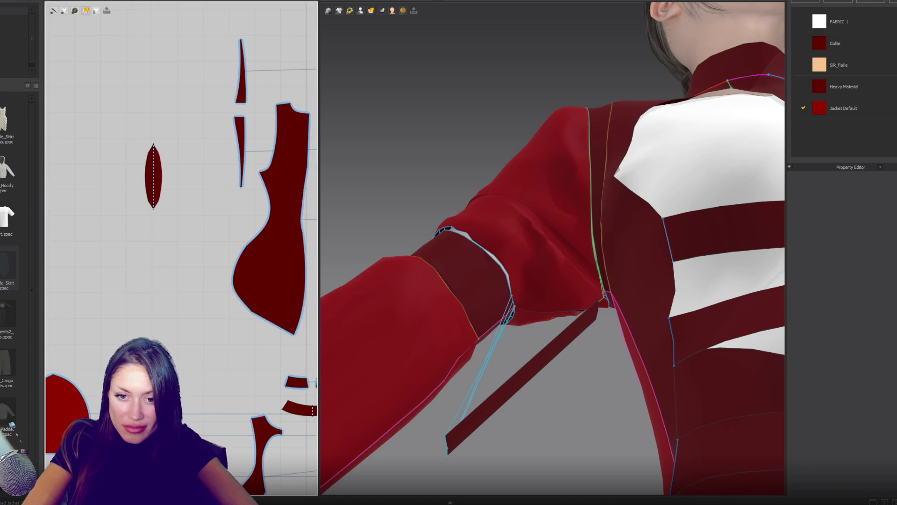
click(550, 351)
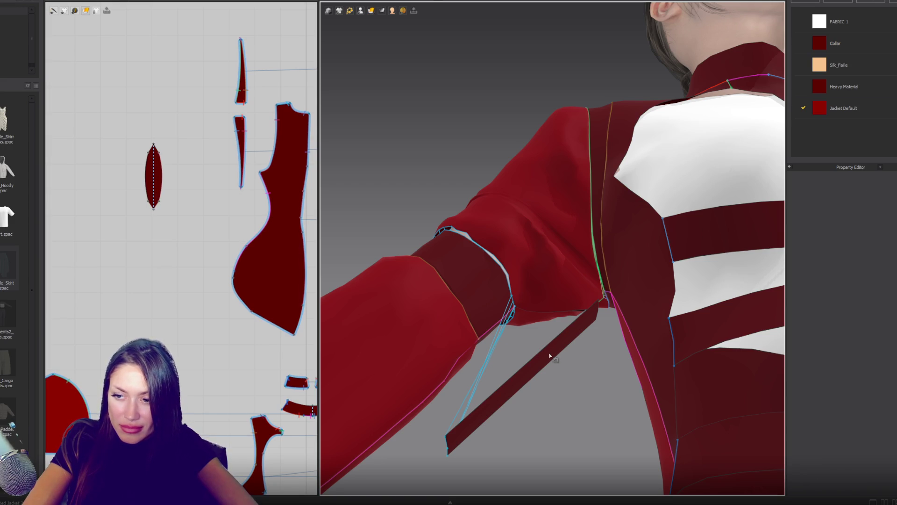
click(523, 385)
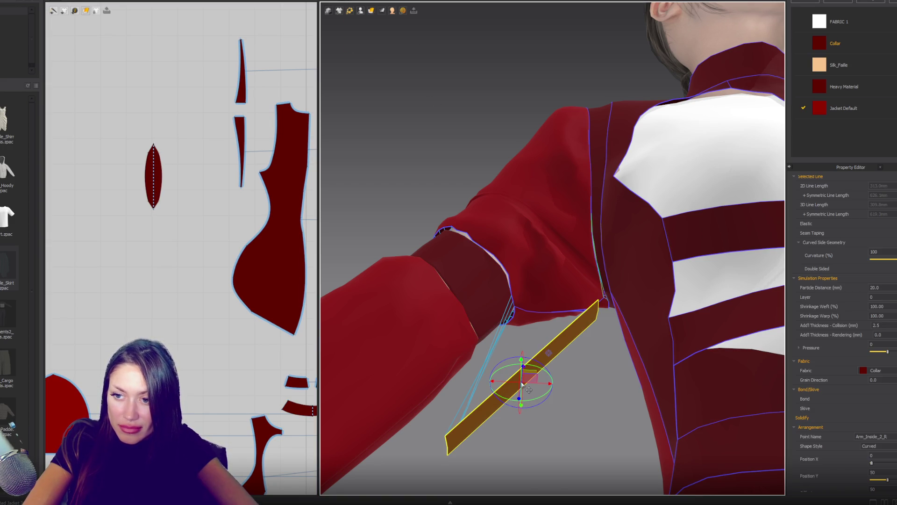
click(525, 150)
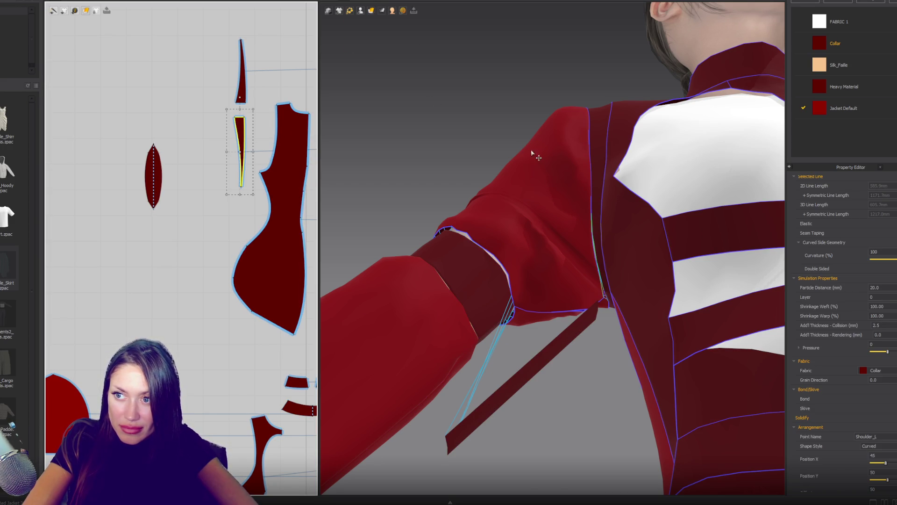
click(601, 149)
scroll(81, 339, down, 3)
scroll(81, 339, up, 4)
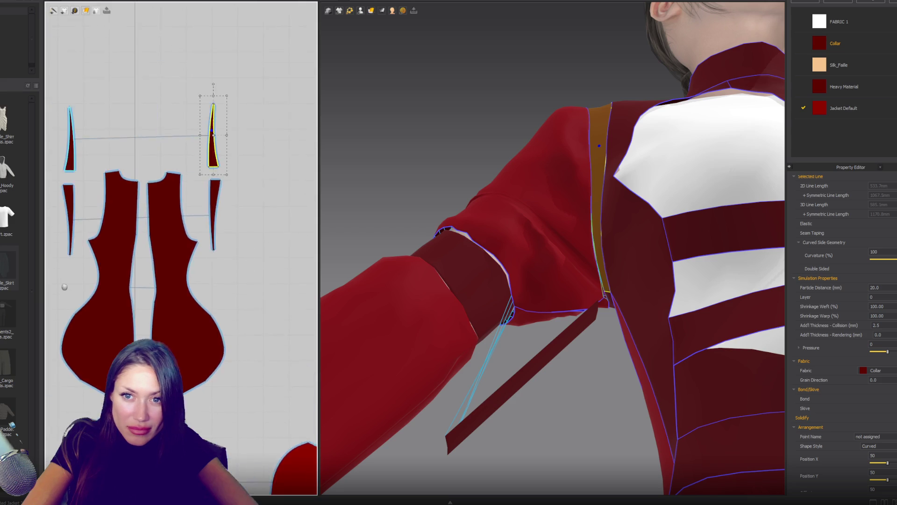
scroll(205, 197, up, 5)
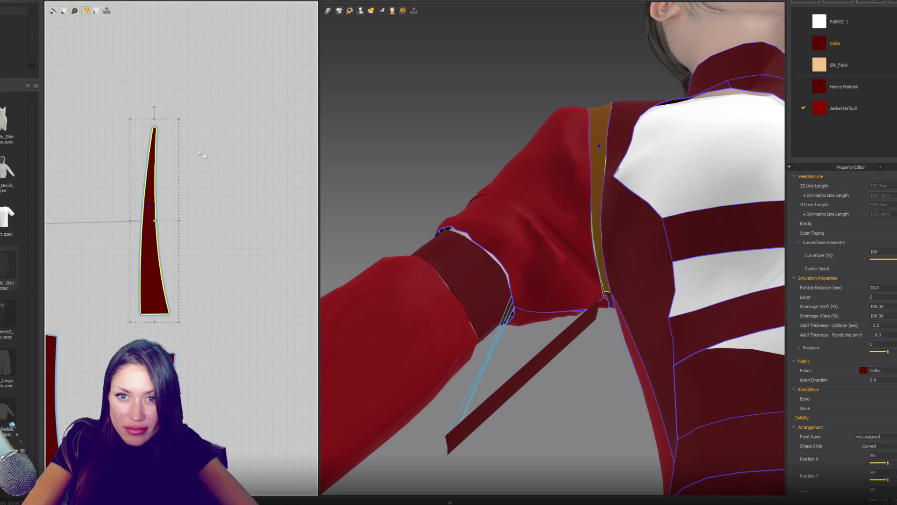
click(189, 140)
scroll(158, 130, up, 2)
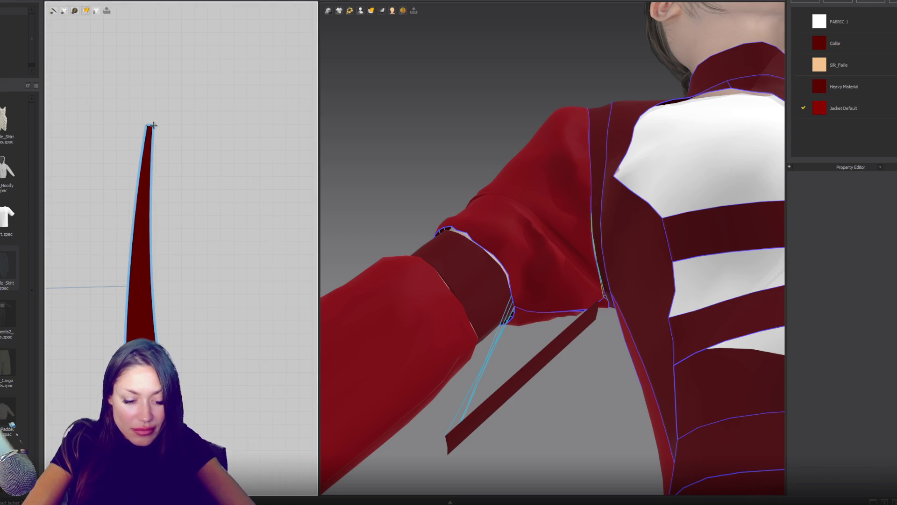
Step: Start a seam at the strip's pointed tip, then cancel it
click(152, 130)
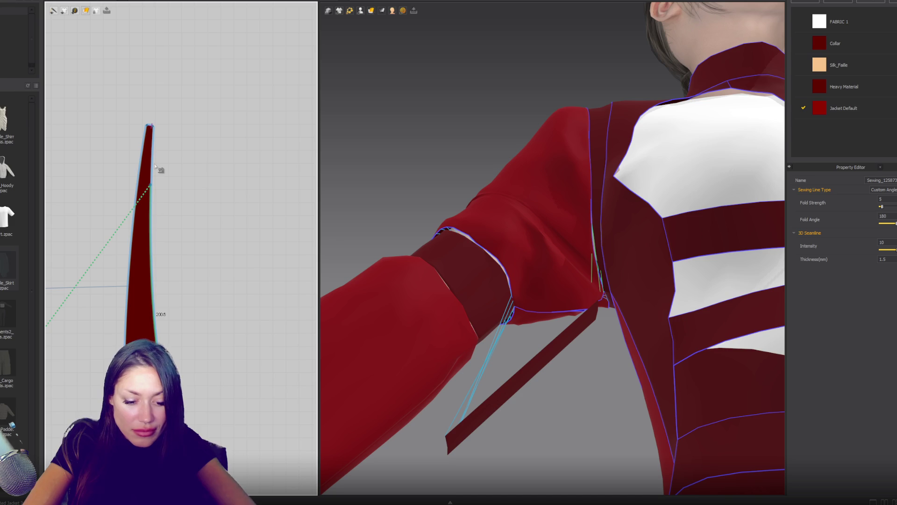
key(Escape)
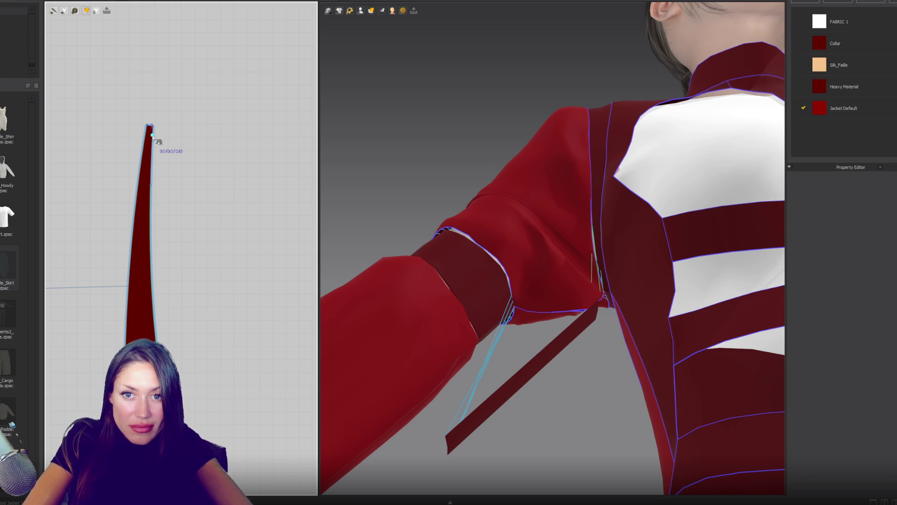
scroll(154, 138, down, 5)
scroll(187, 281, up, 3)
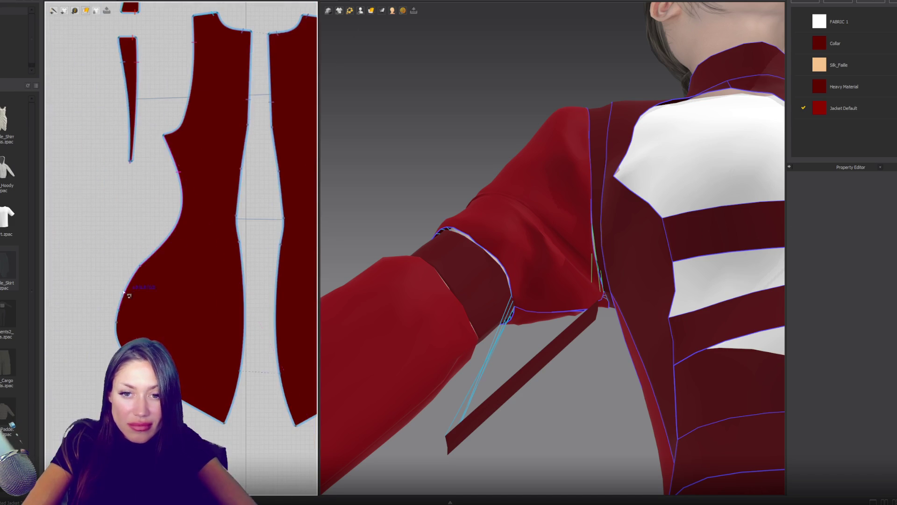
scroll(187, 283, up, 5)
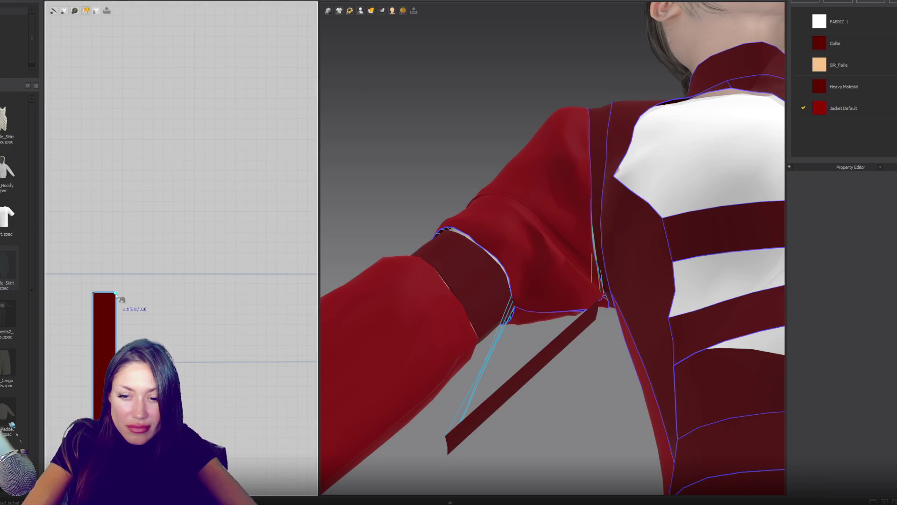
Step: Sew the rectangle's top-right corner to the sleeve and simulate so the strap settles
click(111, 293)
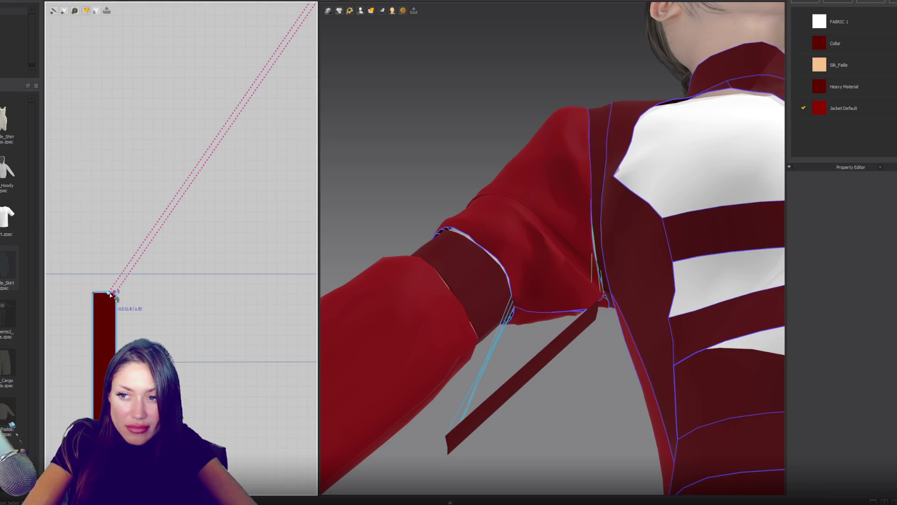
mouse_move(427, 326)
right_down()
mouse_move(475, 250)
mouse_move(477, 286)
right_up()
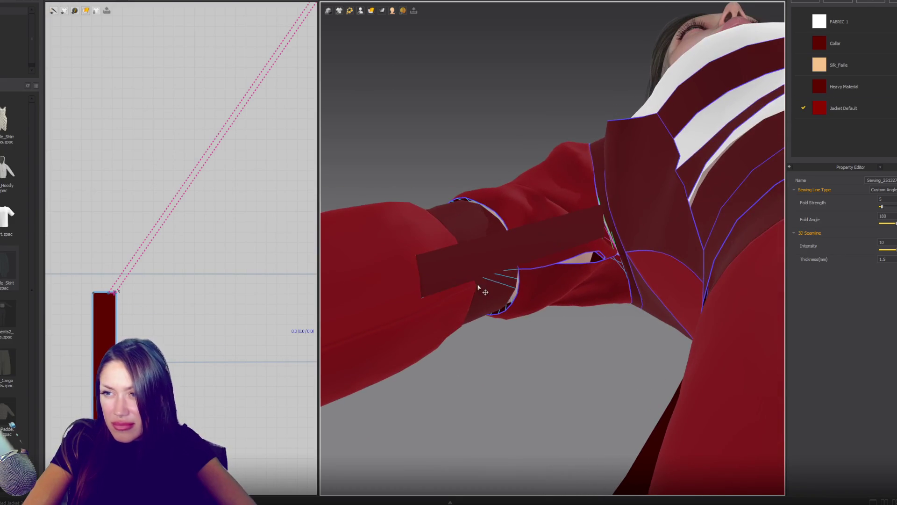
key(space)
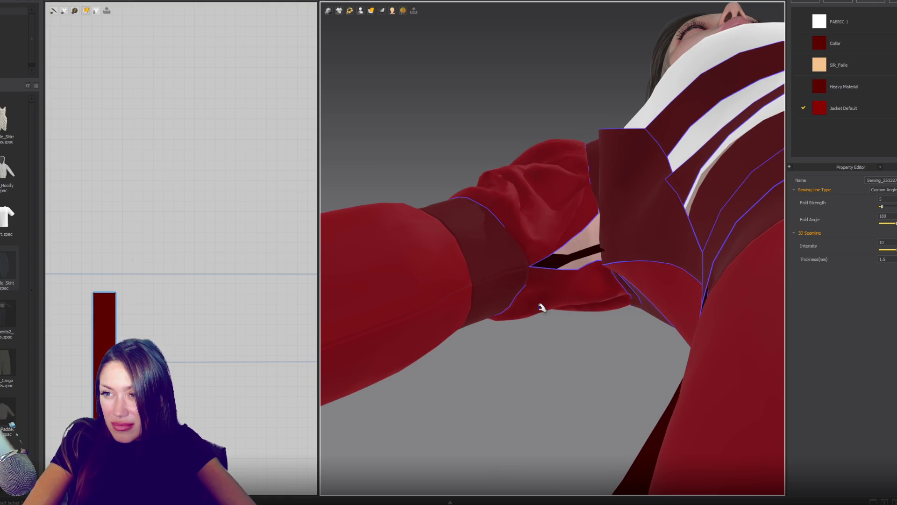
right_drag(541, 306, 540, 315)
scroll(206, 185, down, 5)
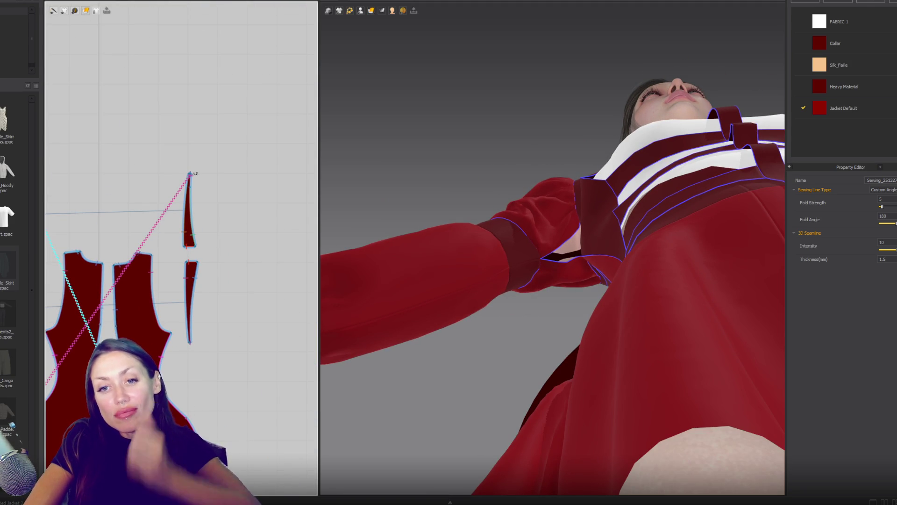
Step: Stop the simulation and check the existing sewing line on the shoulder strip
key(space)
mouse_move(152, 327)
middle_down()
mouse_move(244, 329)
mouse_move(267, 339)
middle_up()
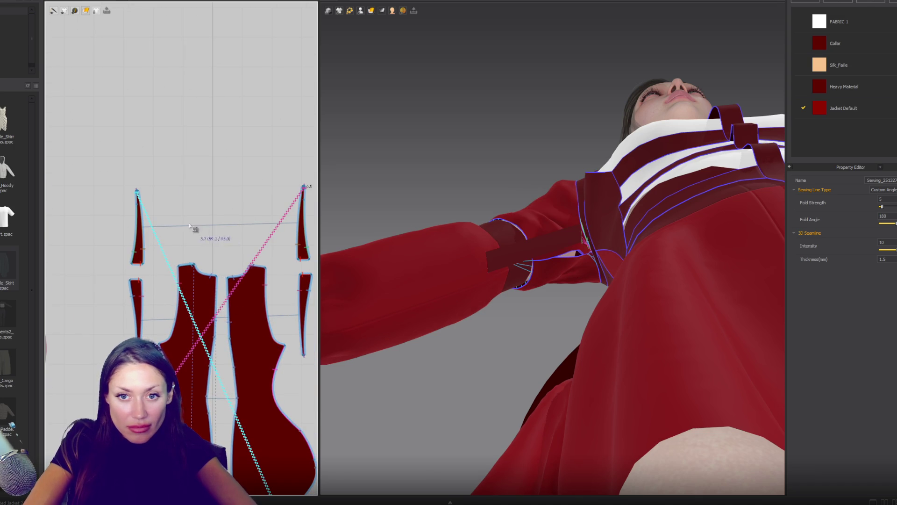
scroll(157, 215, up, 3)
click(121, 174)
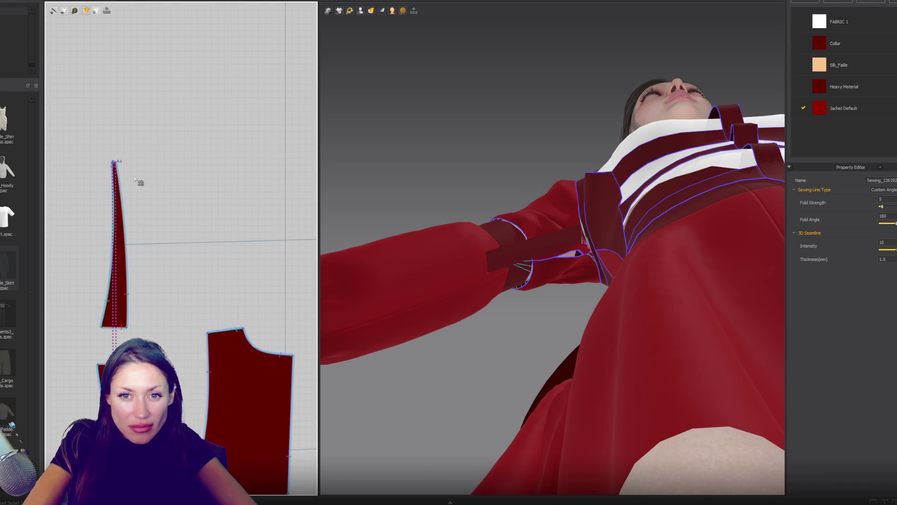
scroll(115, 167, up, 3)
click(134, 199)
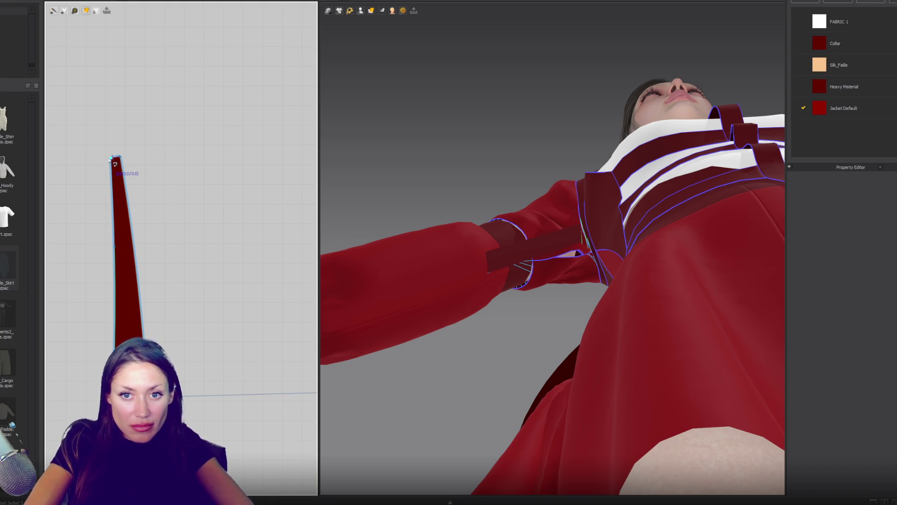
scroll(118, 180, down, 6)
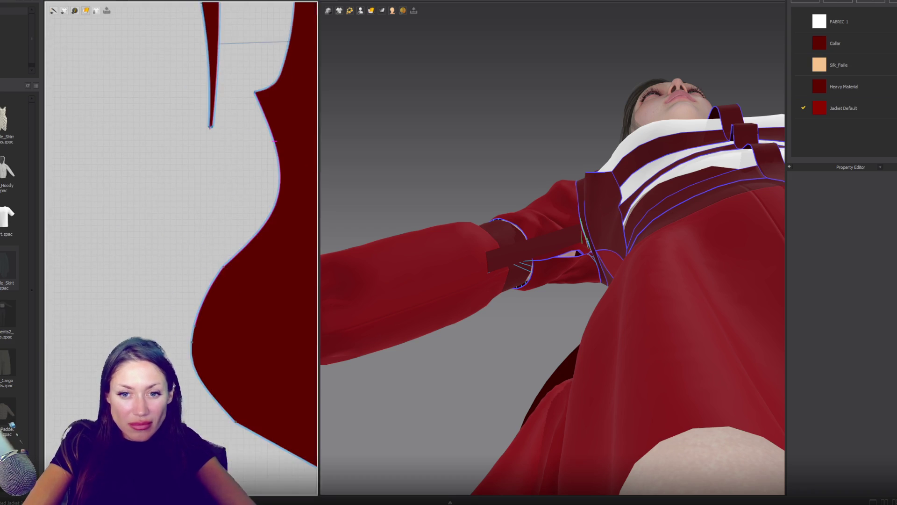
Step: Sew the narrow rectangle's top edge to the jacket and simulate the band onto the sleeve
middle_drag(124, 303, 197, 353)
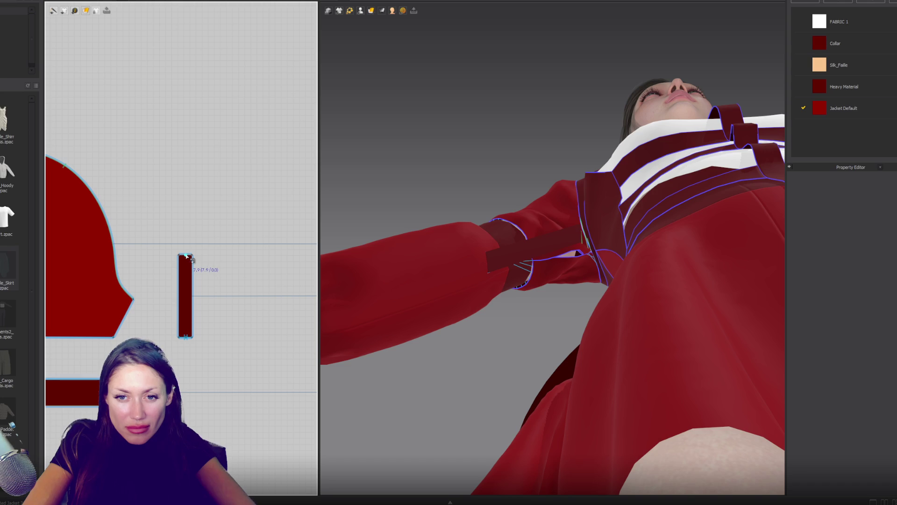
click(186, 256)
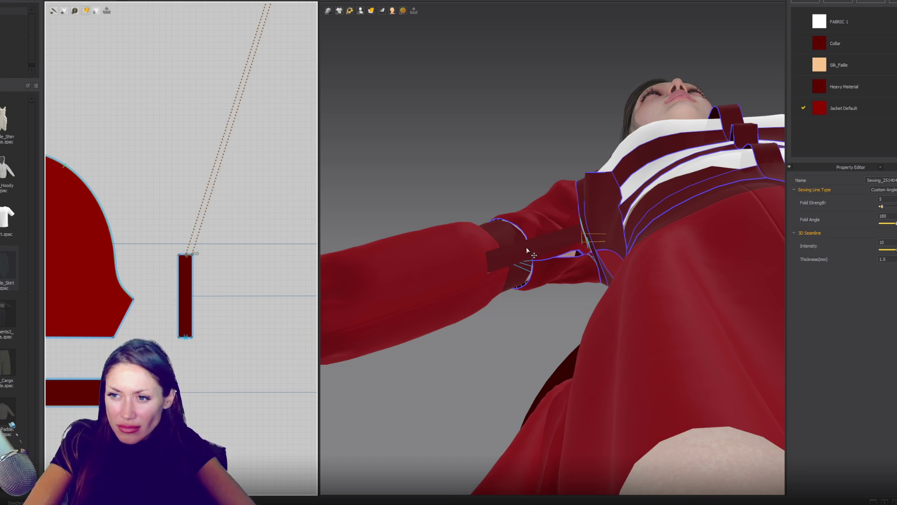
key(space)
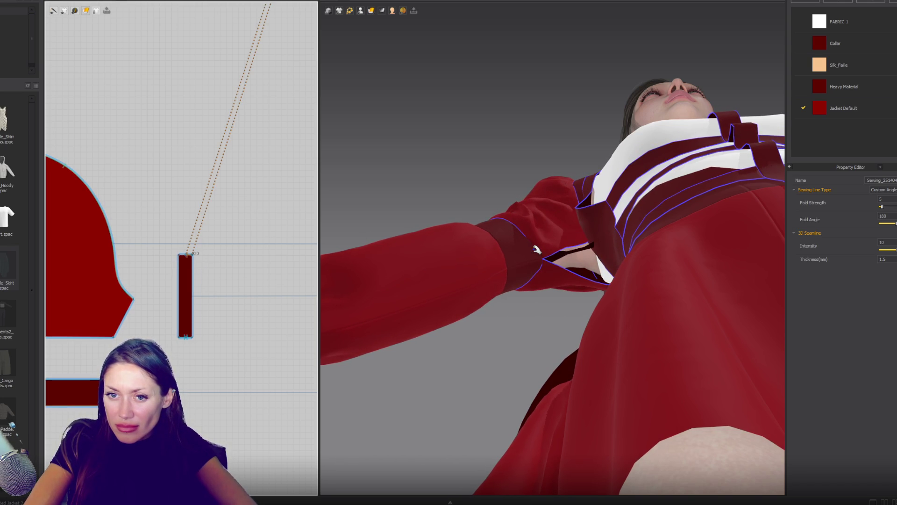
click(535, 252)
right_drag(537, 253, 626, 248)
click(564, 214)
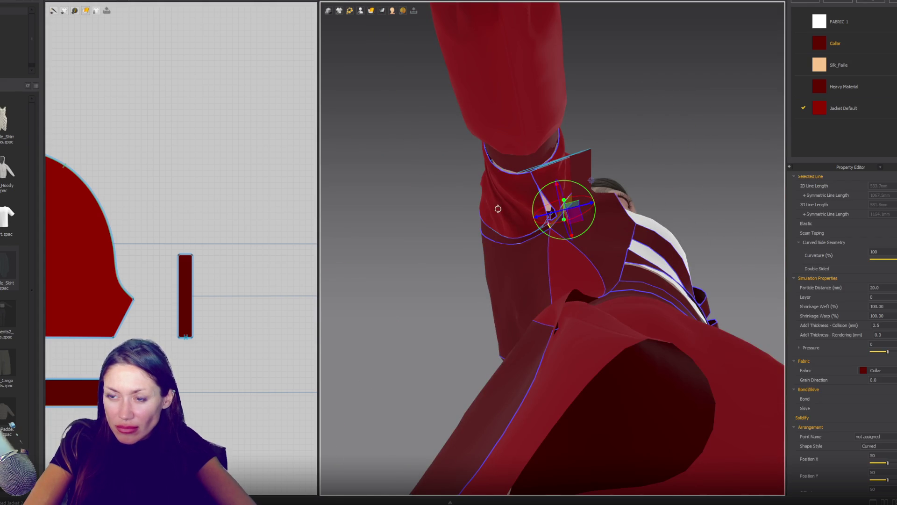
Step: Inspect the shoulder seam lines and the bodice's right dart line
click(729, 170)
right_drag(603, 186, 580, 188)
click(564, 201)
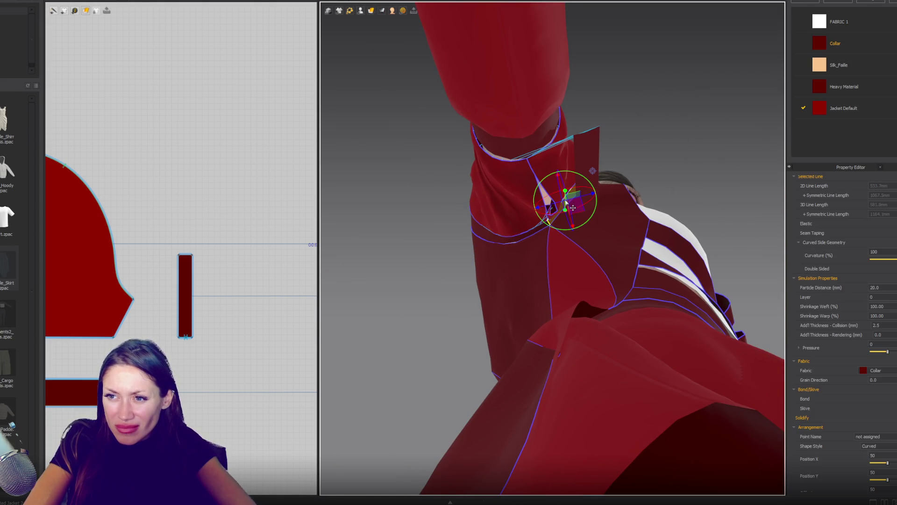
scroll(250, 194, down, 5)
scroll(250, 187, up, 5)
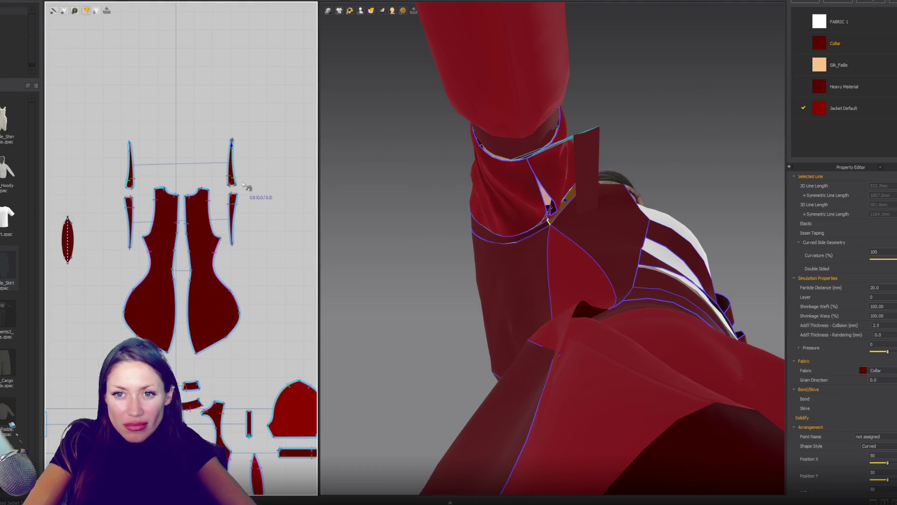
click(233, 170)
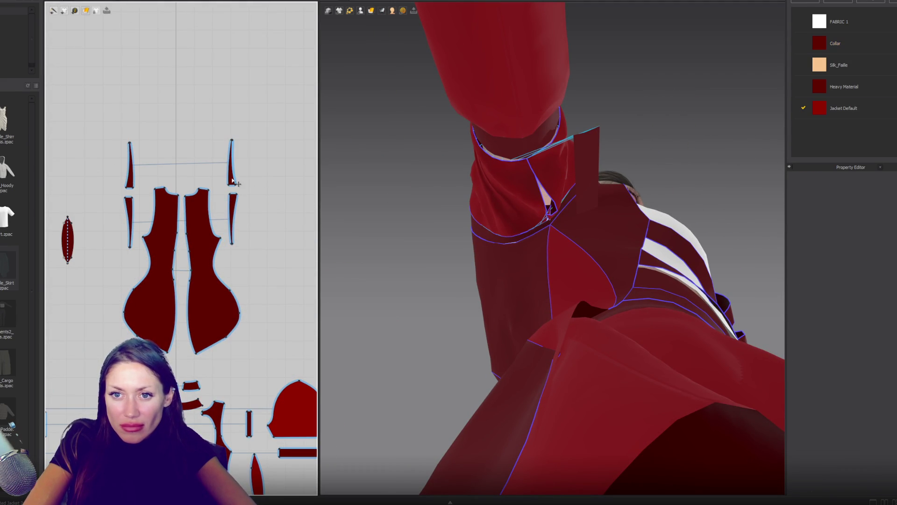
click(257, 189)
scroll(254, 182, up, 6)
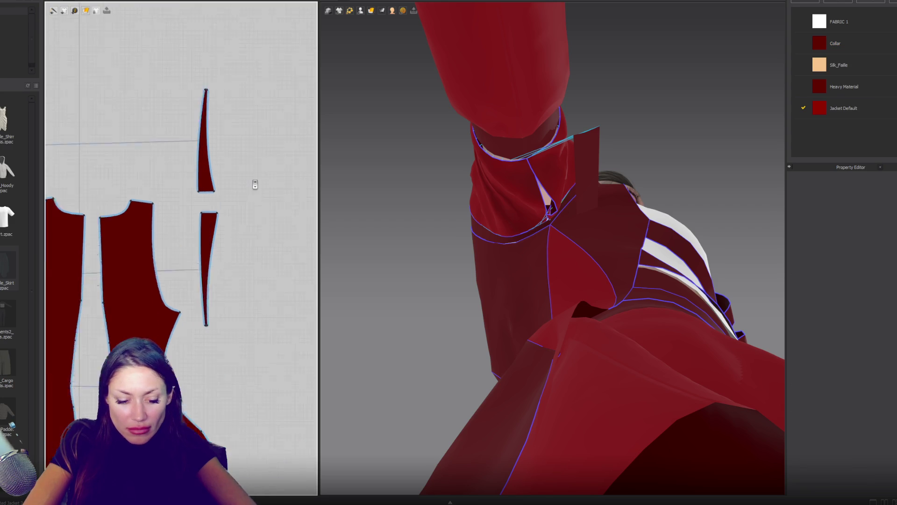
scroll(254, 182, down, 2)
scroll(198, 68, up, 4)
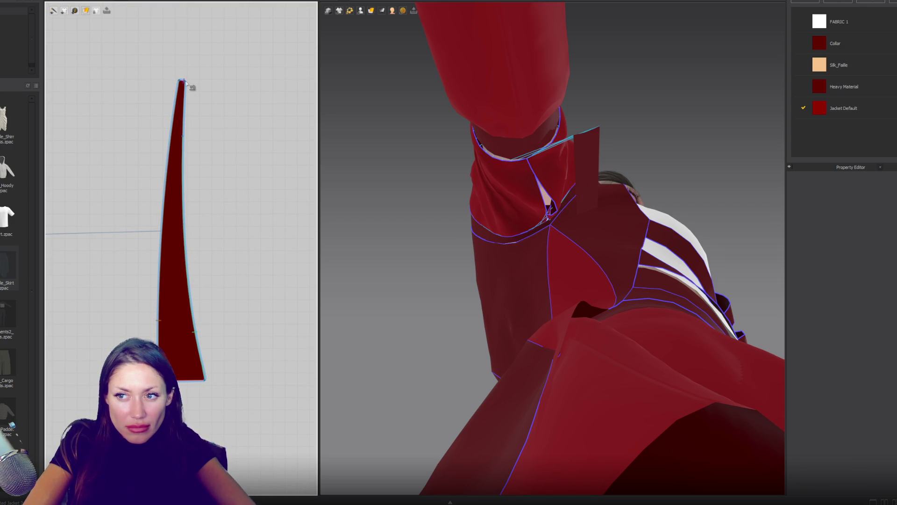
Step: Simulate so the cuff settles, check the collar, and select the narrow strip's seam
mouse_move(463, 205)
right_down()
mouse_move(481, 196)
mouse_move(475, 169)
mouse_move(472, 191)
right_up()
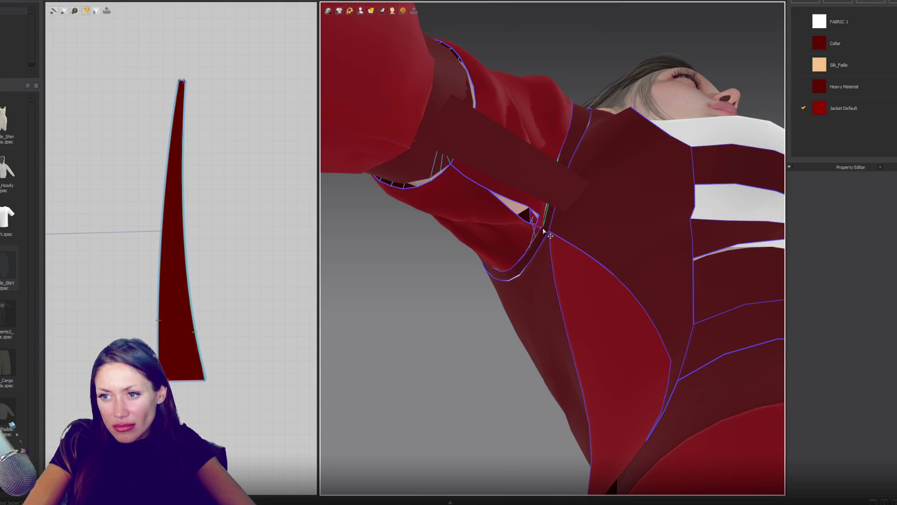
right_drag(590, 144, 583, 229)
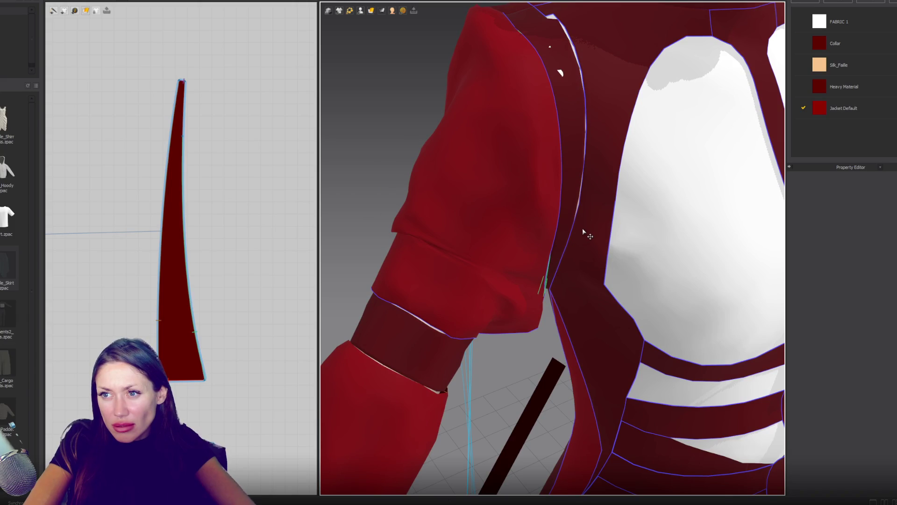
key(space)
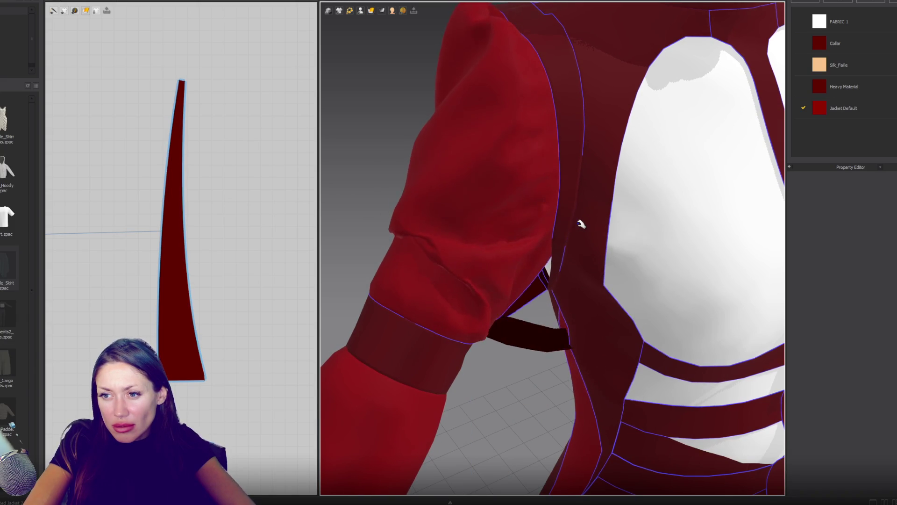
click(566, 223)
right_drag(567, 223, 592, 195)
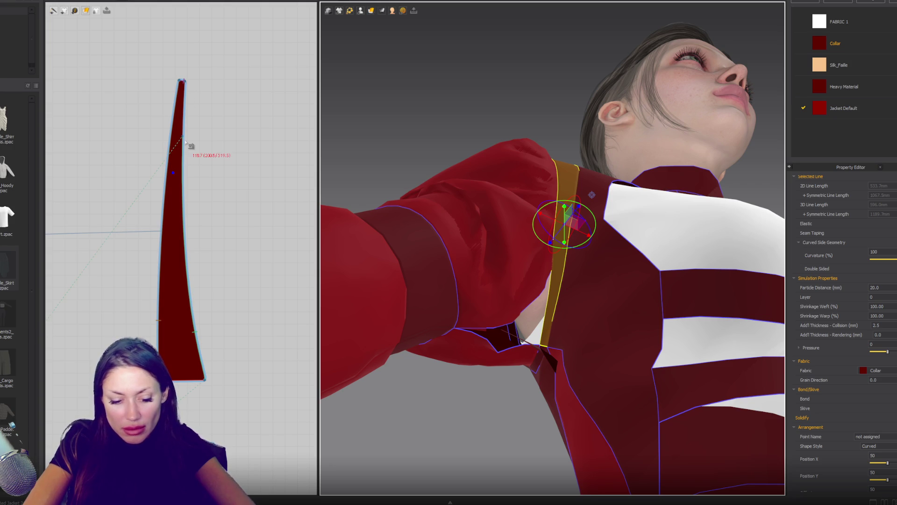
click(187, 161)
scroll(217, 180, down, 5)
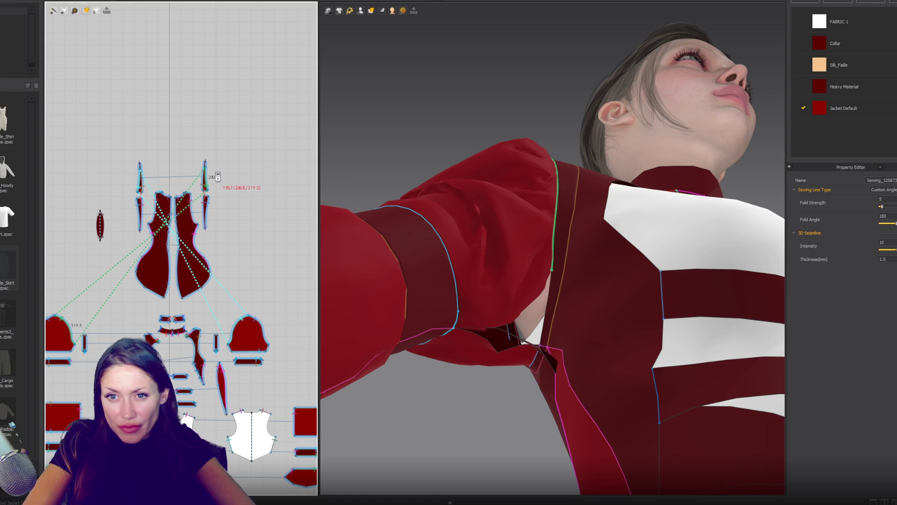
Step: Undo the extra seam along the narrow piece's right edge
scroll(206, 168, up, 6)
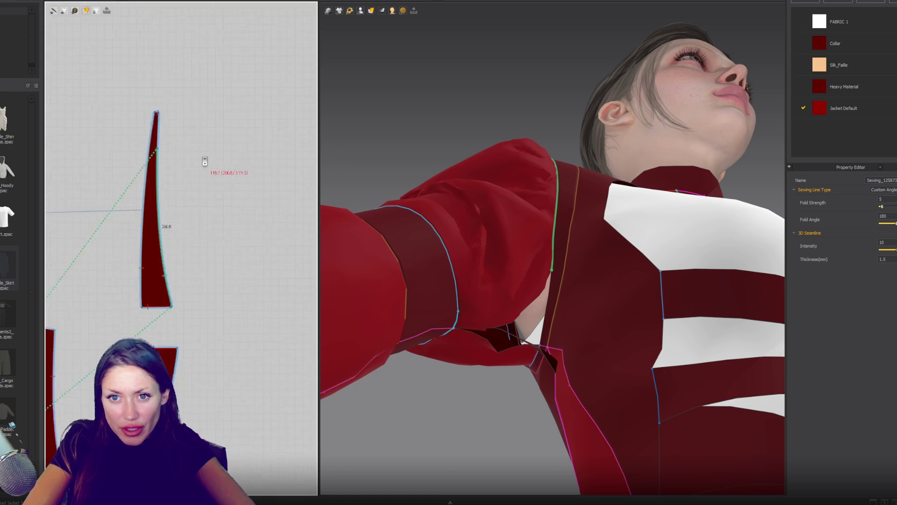
click(143, 106)
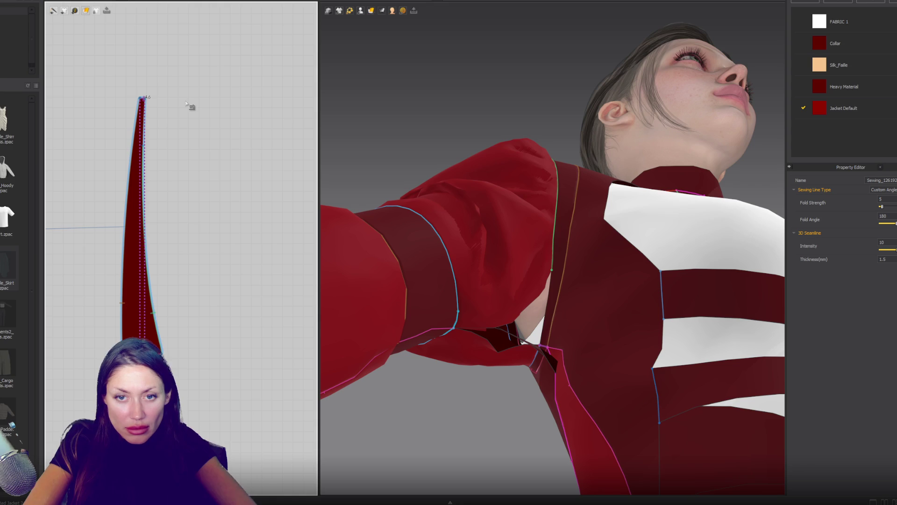
key(ctrl+z)
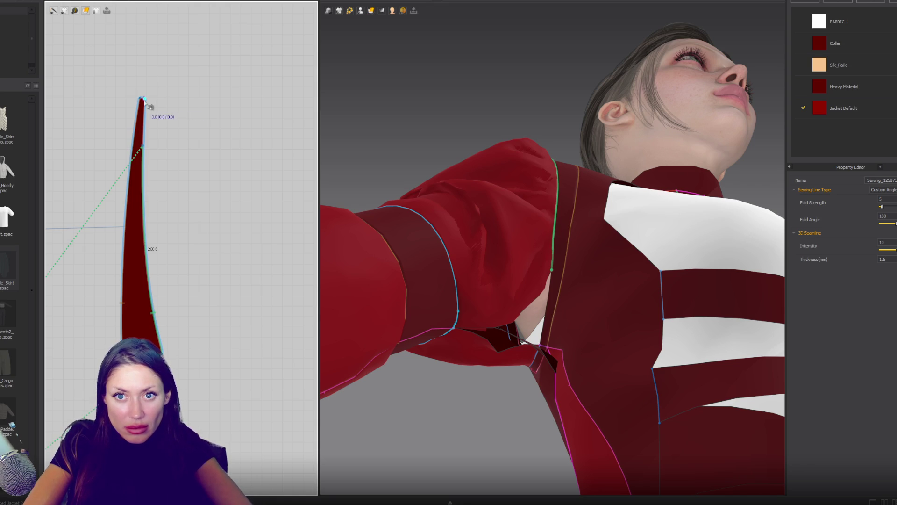
Step: Sew the small rectangle's top edge, corner to corner, to the jacket underarm
scroll(208, 142, down, 5)
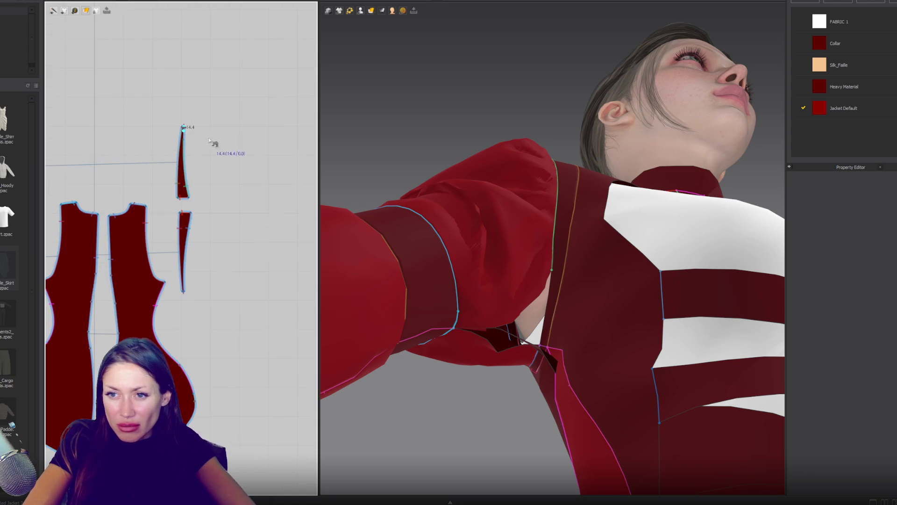
scroll(209, 141, up, 5)
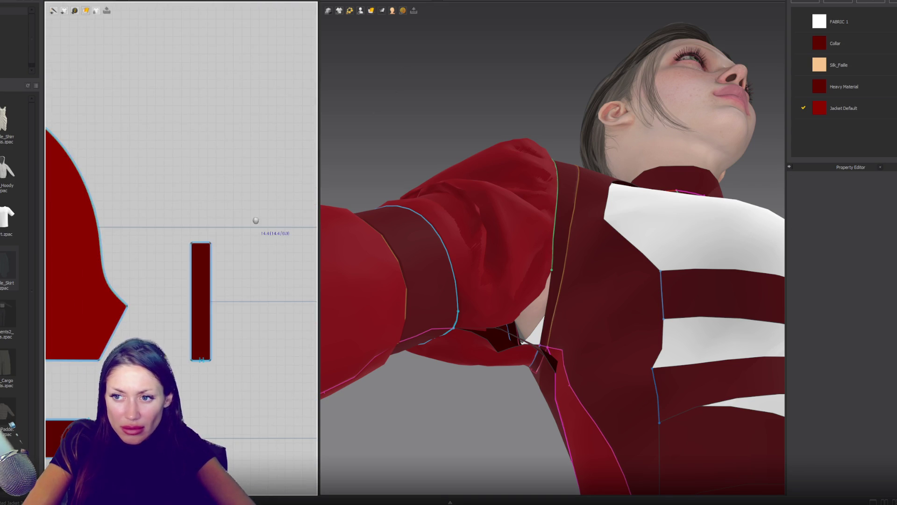
scroll(218, 240, up, 3)
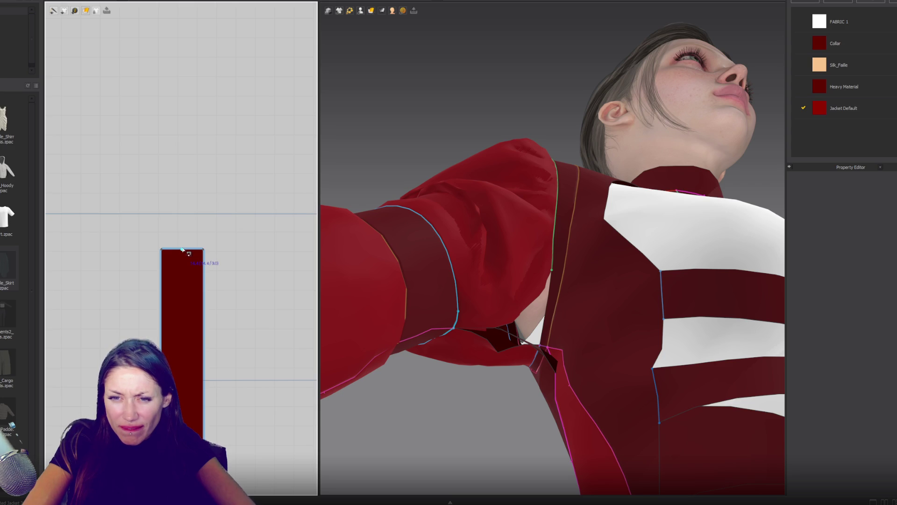
click(182, 250)
click(203, 250)
mouse_move(584, 329)
right_down()
mouse_move(687, 314)
mouse_move(672, 313)
right_up()
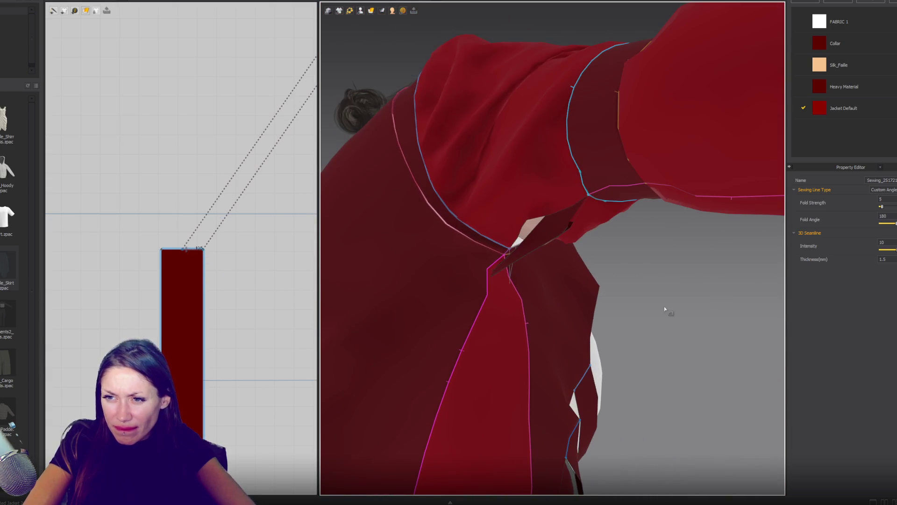
key(Escape)
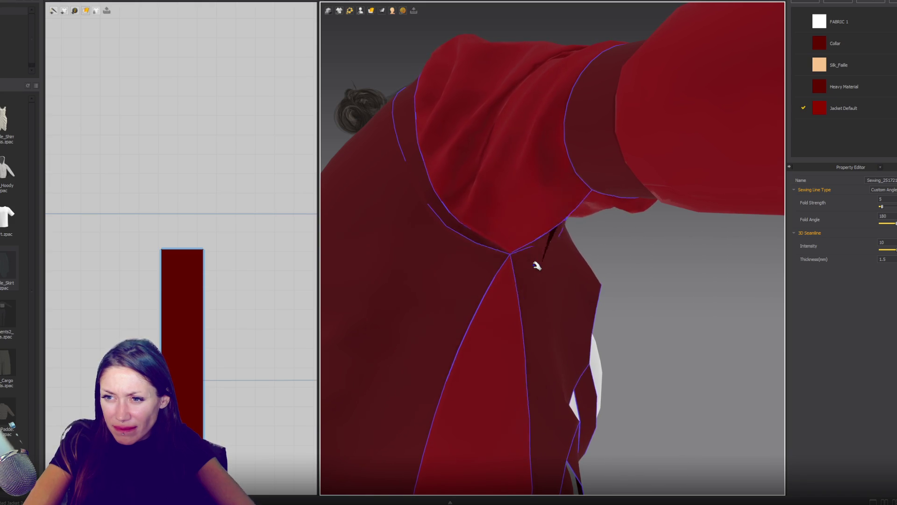
Step: Select the underarm piece in 3D and pull it downward
mouse_move(563, 262)
right_down()
mouse_move(452, 274)
mouse_move(491, 383)
right_up()
click(494, 381)
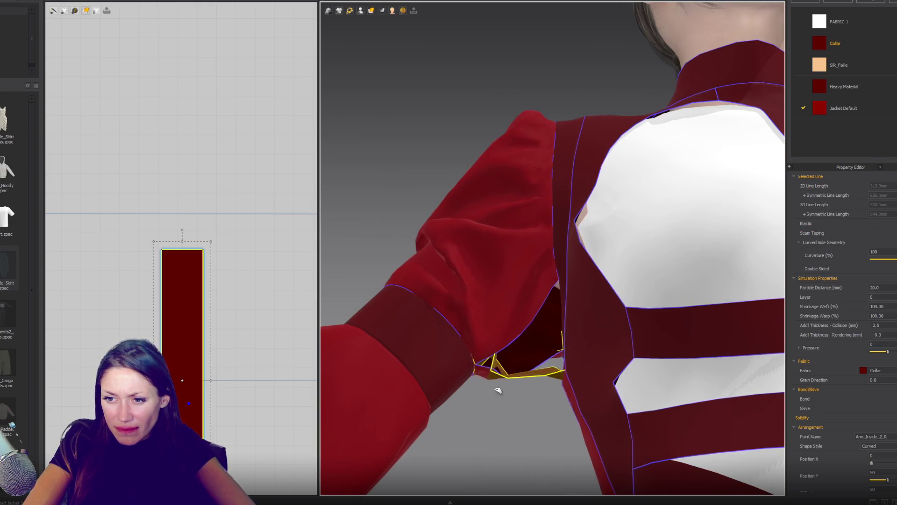
mouse_move(454, 417)
mouse_down()
mouse_move(446, 428)
mouse_move(460, 479)
mouse_move(451, 490)
mouse_up()
mouse_move(545, 400)
right_down()
mouse_move(572, 382)
mouse_move(561, 355)
right_up()
scroll(190, 321, down, 3)
Step: Lower the small rectangle's top edge in the 2D window to shorten the panel
click(196, 287)
drag(186, 280, 187, 346)
mouse_move(551, 341)
right_down()
mouse_move(561, 293)
mouse_move(561, 335)
right_up()
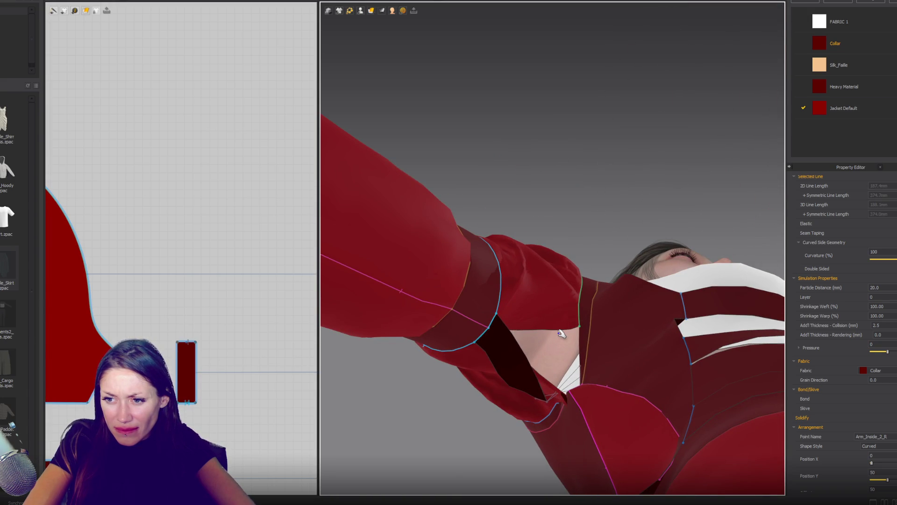
click(561, 333)
right_drag(561, 333, 547, 379)
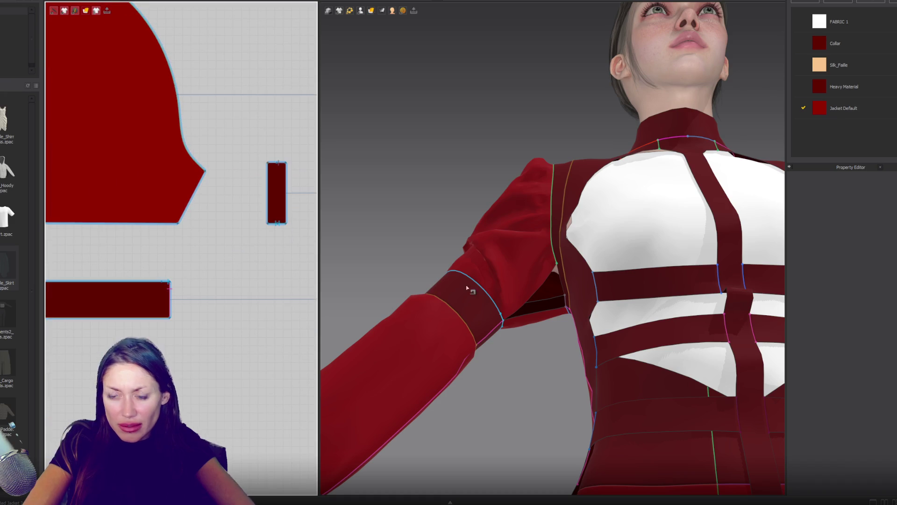
mouse_move(467, 288)
right_down()
mouse_move(519, 332)
mouse_move(497, 304)
mouse_move(545, 296)
mouse_move(502, 298)
right_up()
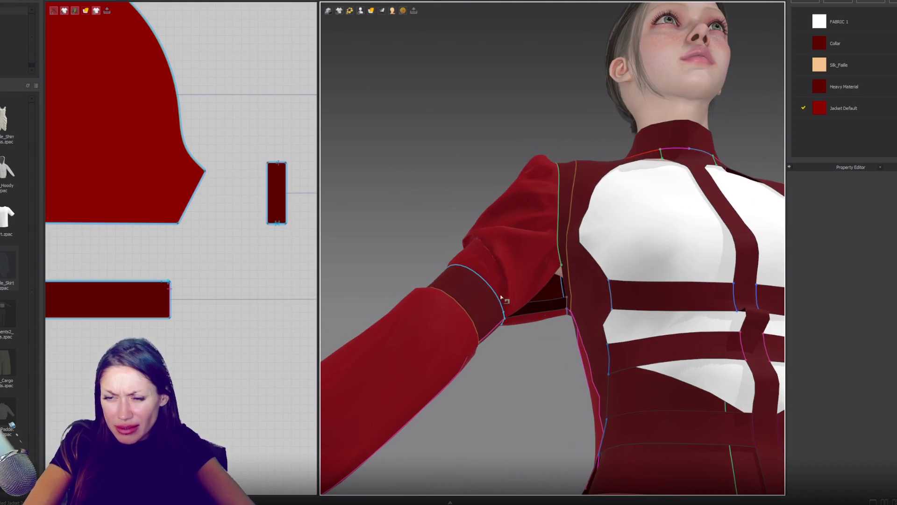
Step: Cancel the pending seam to the small piece's bottom edge
click(283, 226)
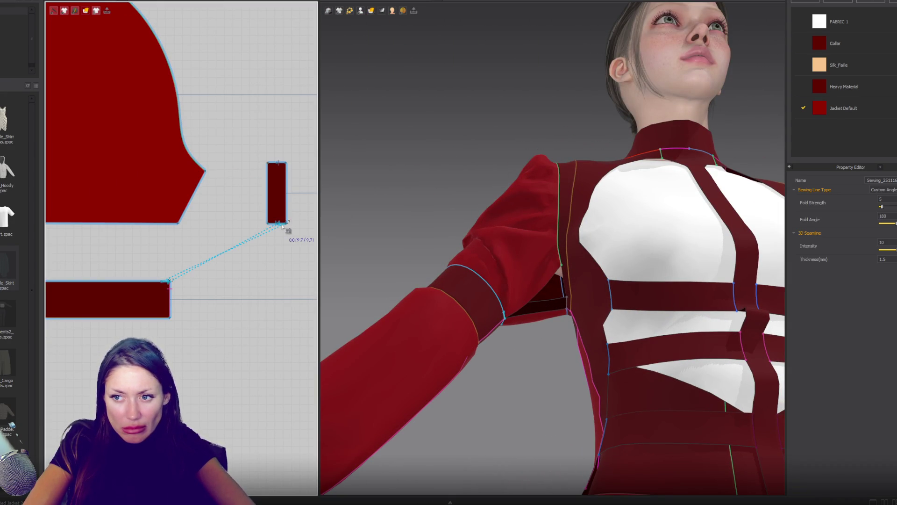
scroll(265, 253, up, 4)
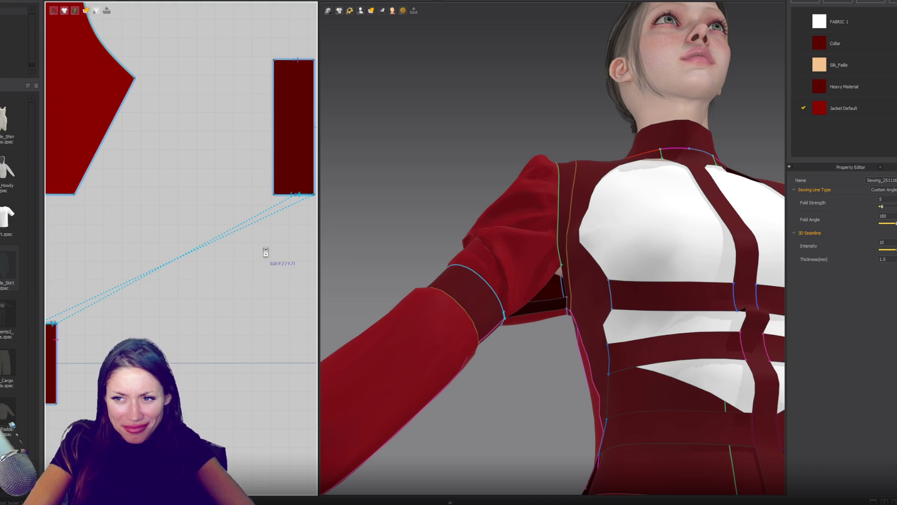
scroll(271, 281, up, 3)
scroll(197, 302, down, 3)
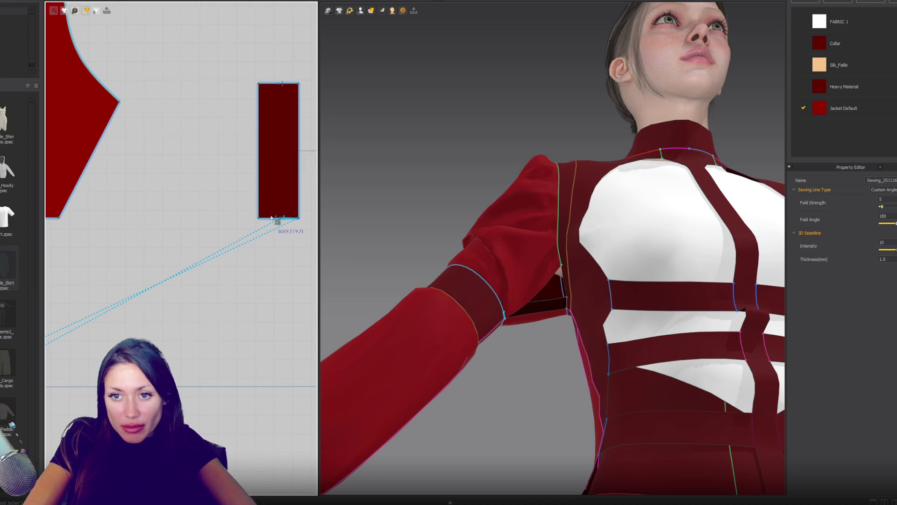
key(Escape)
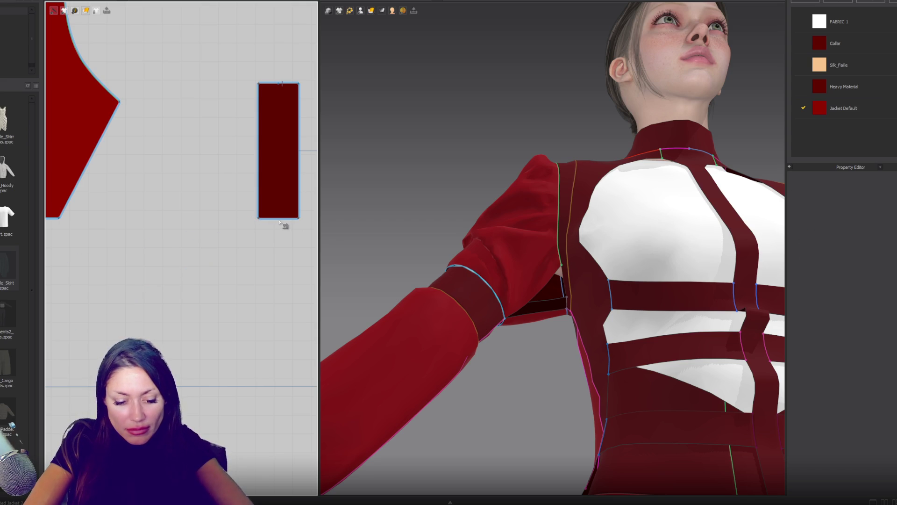
Step: Sew the rectangle's bottom edge to the tall rectangle's bottom corner
click(279, 220)
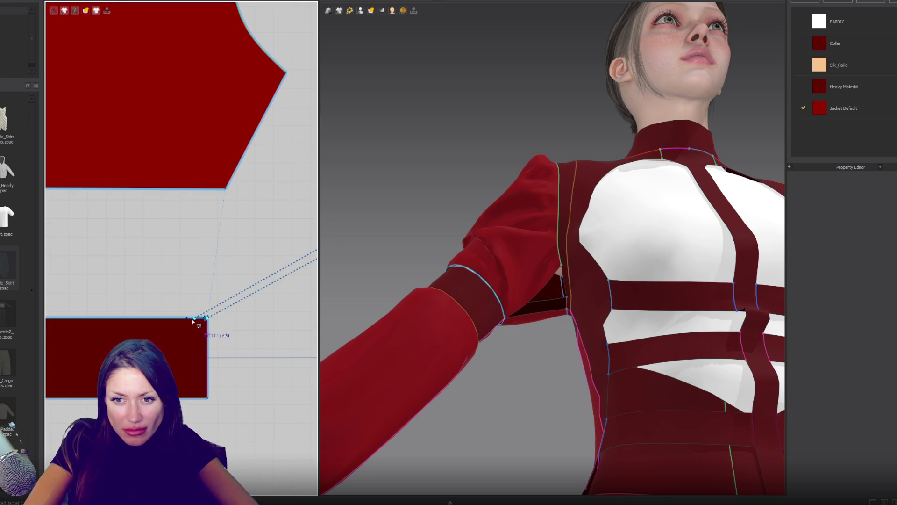
middle_drag(194, 317, 75, 262)
click(291, 230)
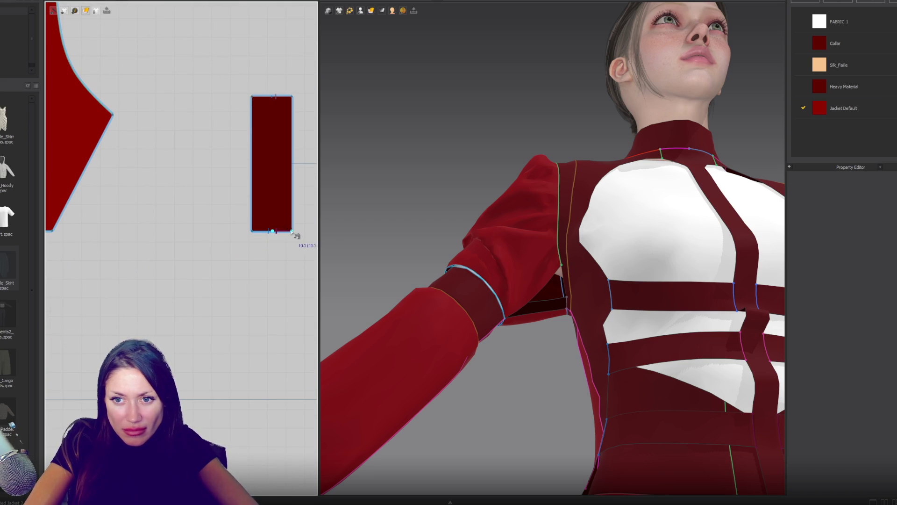
scroll(167, 295, up, 3)
scroll(154, 276, down, 3)
scroll(284, 297, up, 2)
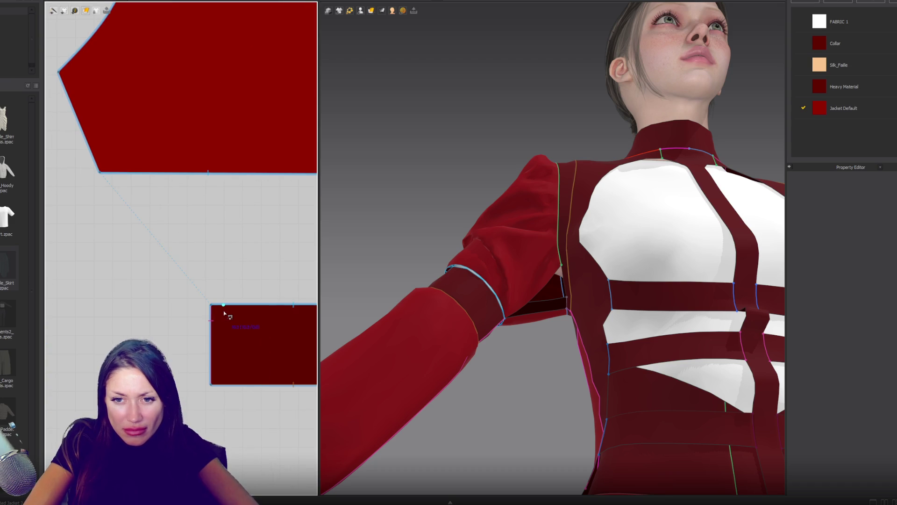
Step: Sew the rectangle's top edge to the large piece, then run and stop the simulation
click(212, 308)
click(240, 306)
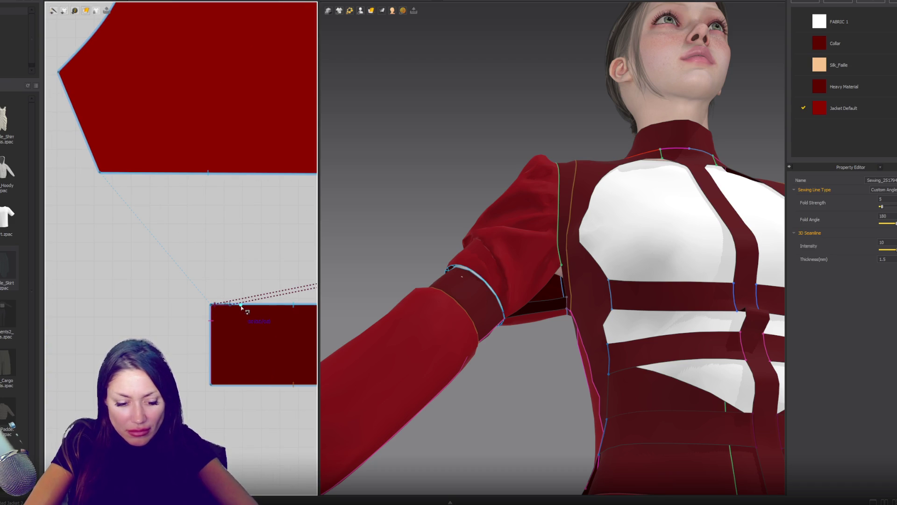
click(240, 306)
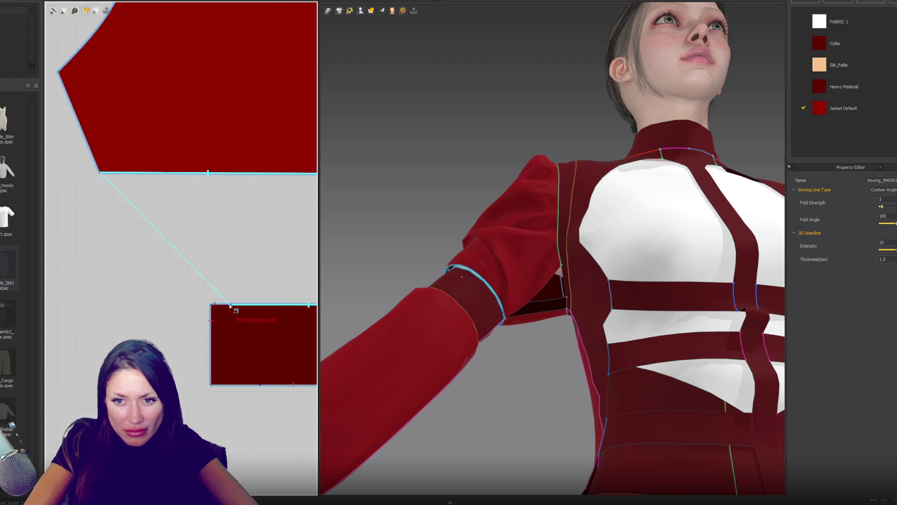
middle_drag(251, 267, 115, 267)
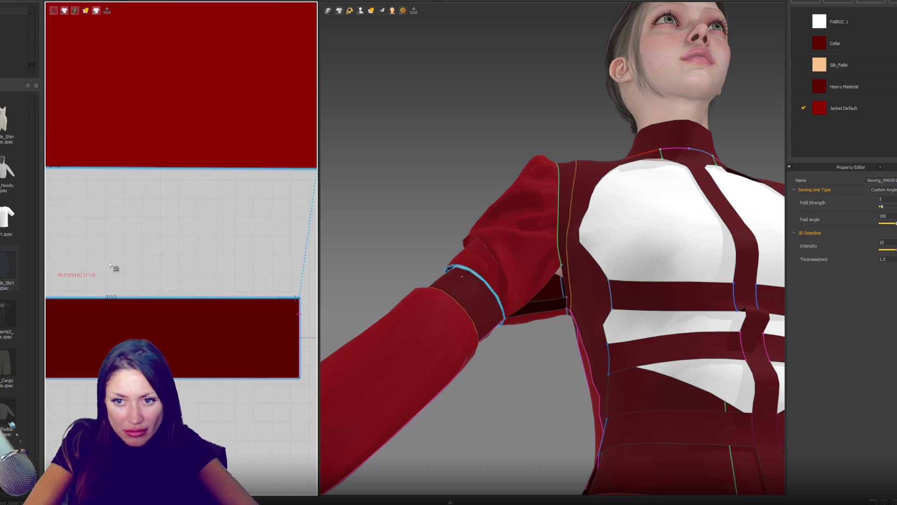
click(280, 299)
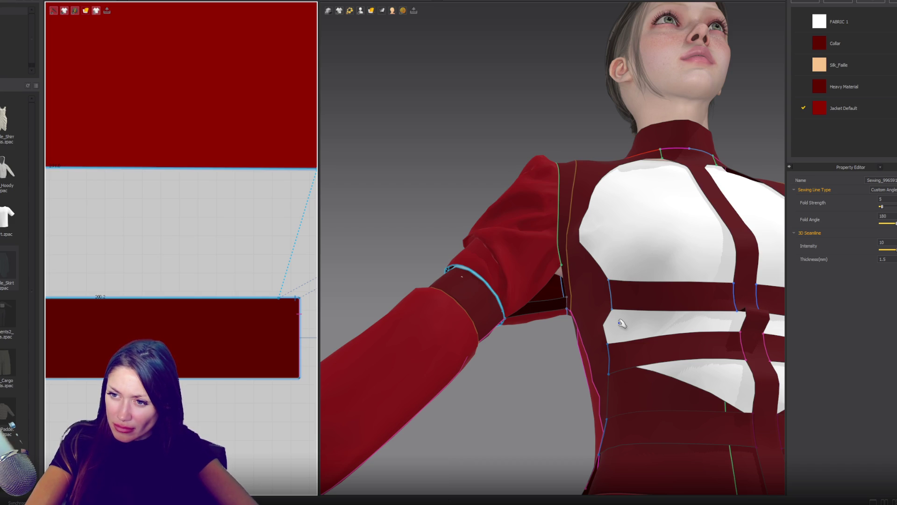
key(space)
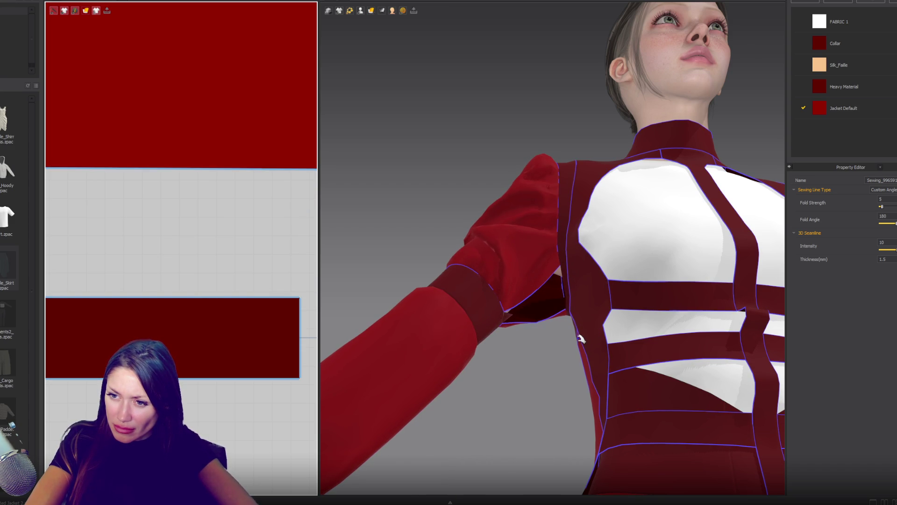
key(space)
scroll(241, 332, down, 10)
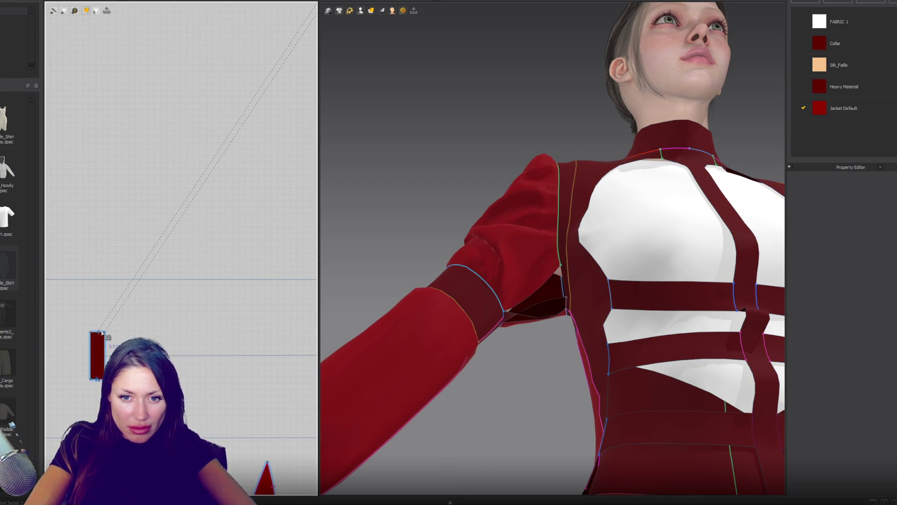
Step: Finish the seam at the thin piece's top edge and simulate the garment on the avatar
key(Escape)
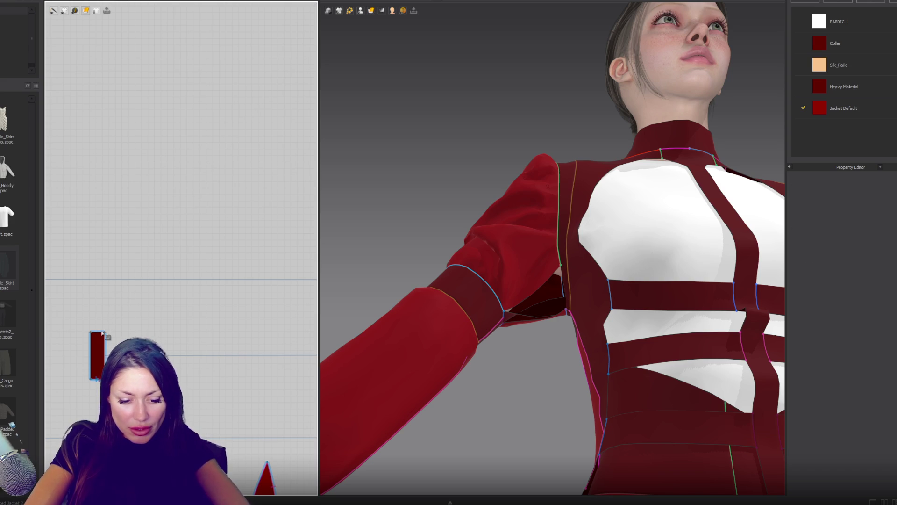
scroll(91, 335, up, 5)
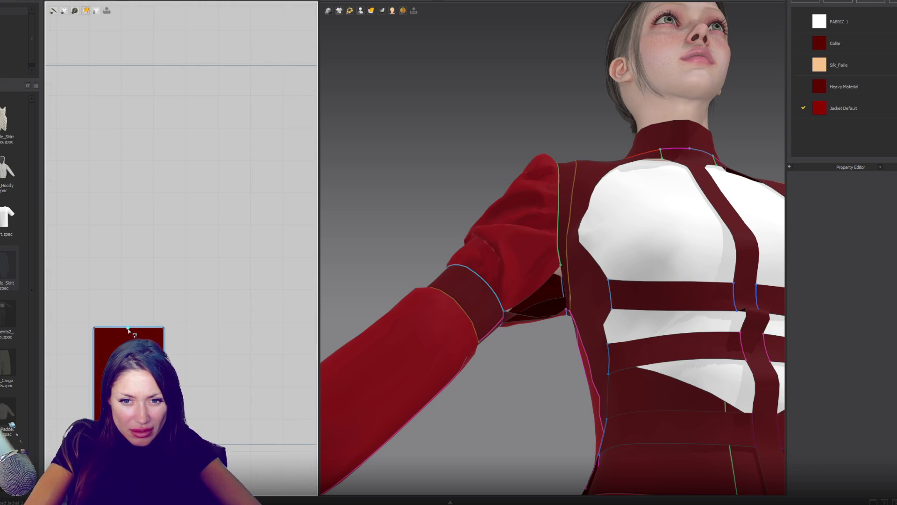
scroll(96, 329, down, 5)
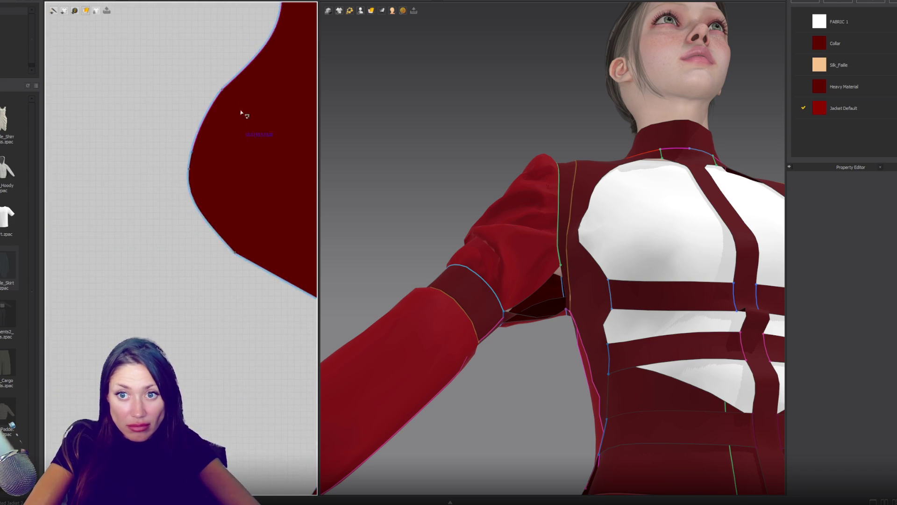
scroll(144, 238, up, 3)
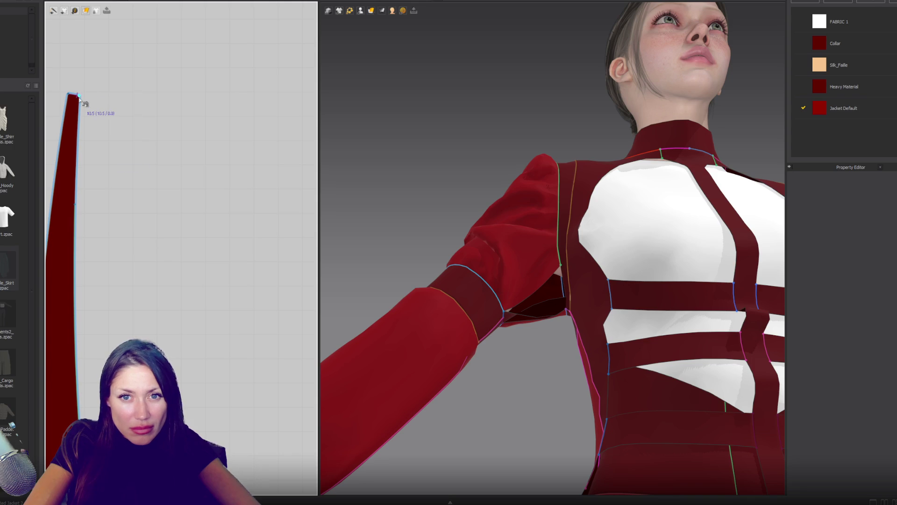
click(79, 123)
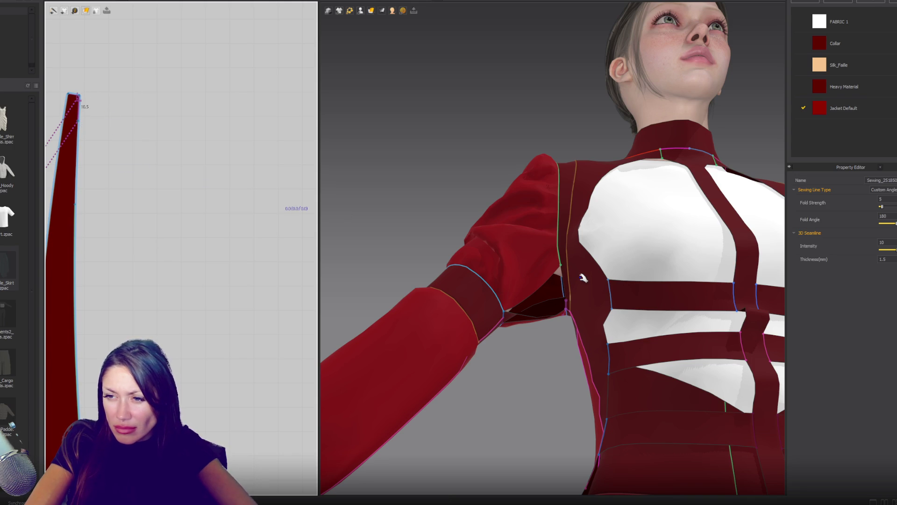
key(space)
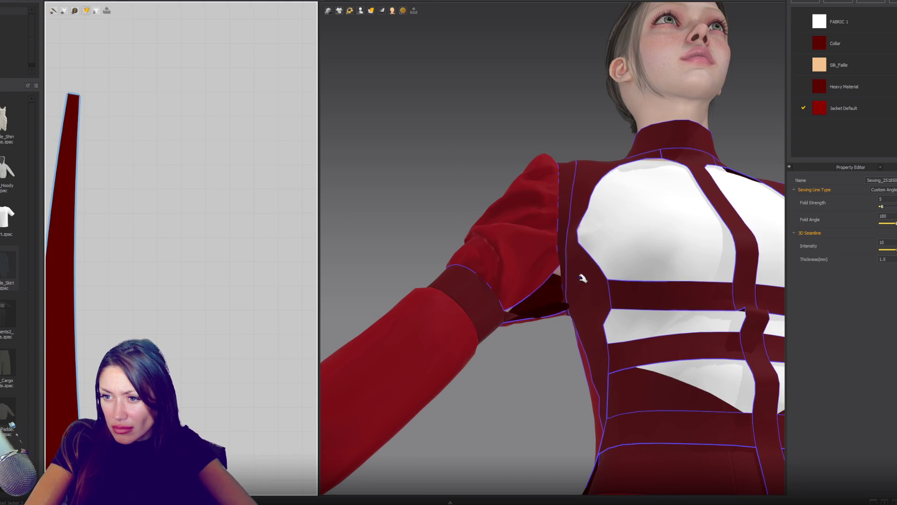
right_drag(581, 279, 523, 281)
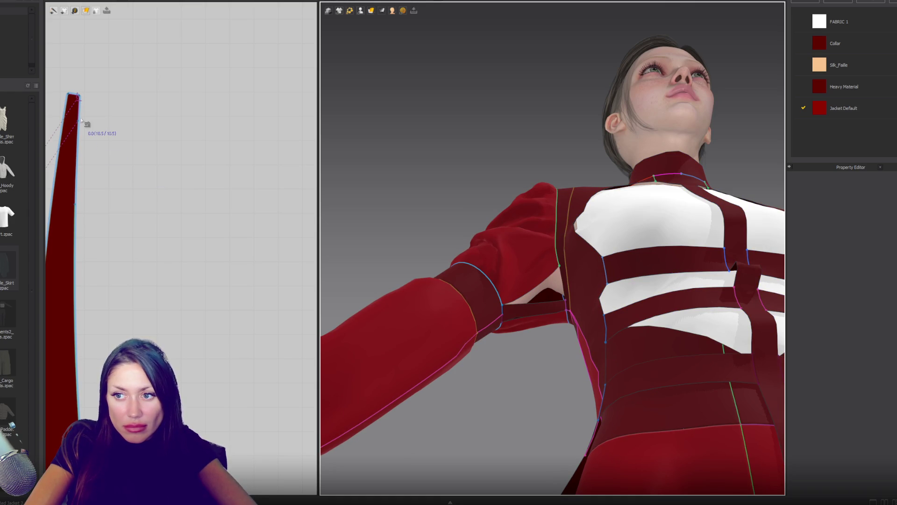
Step: Sew the narrow strip's long edge to the armhole and check the new seam
click(76, 205)
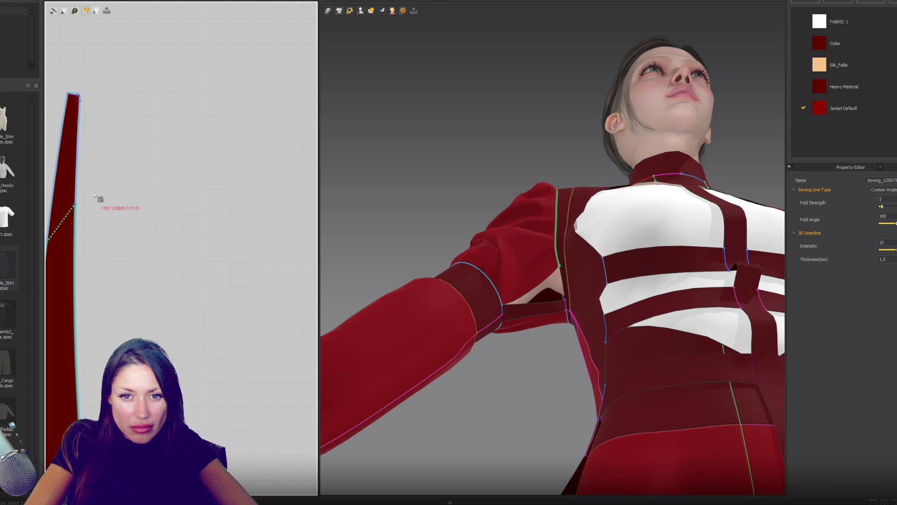
click(81, 122)
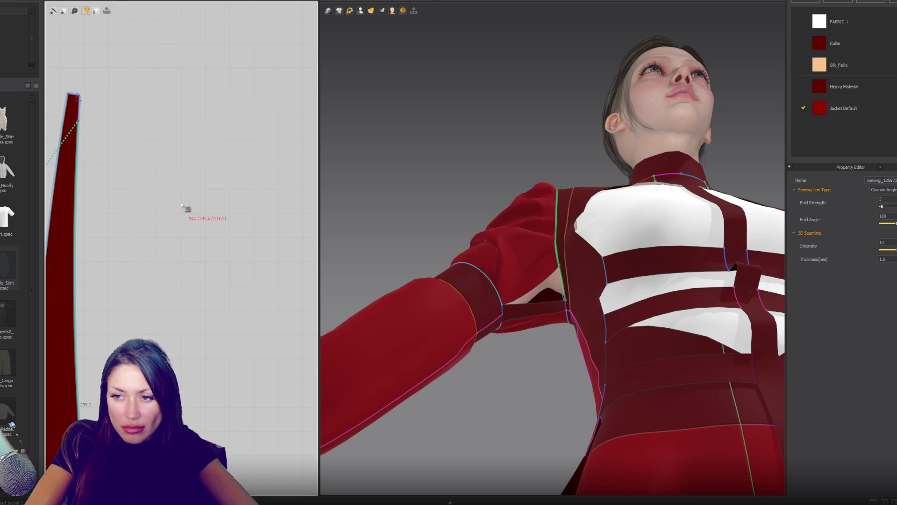
click(178, 277)
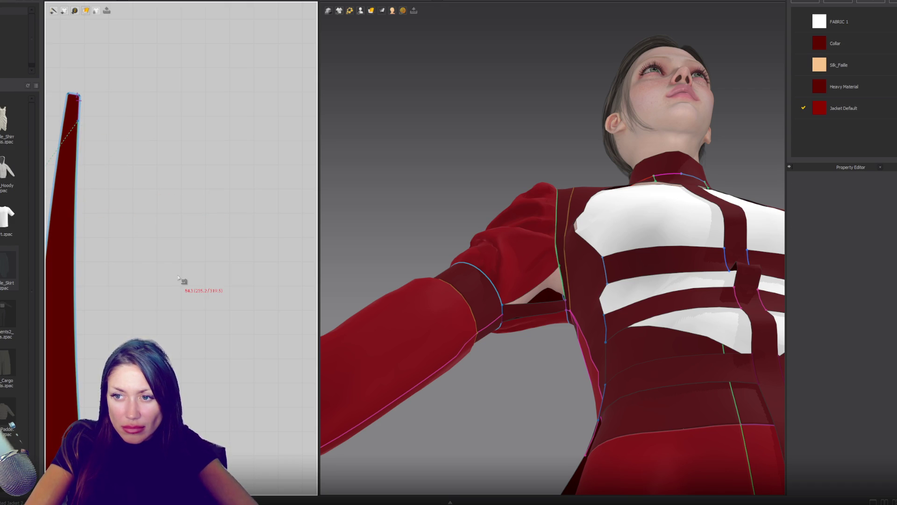
scroll(150, 261, down, 3)
click(126, 284)
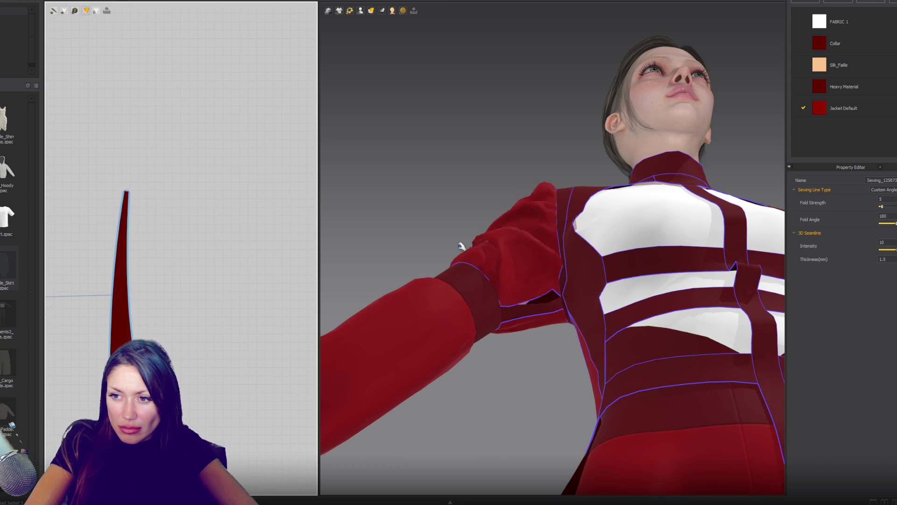
mouse_move(461, 247)
right_down()
mouse_move(521, 273)
mouse_move(535, 292)
right_up()
Step: Sew the puffed sleeve's lower edge to the arm band seam and simulate the drape
scroll(198, 311, down, 3)
right_drag(201, 253, 265, 151)
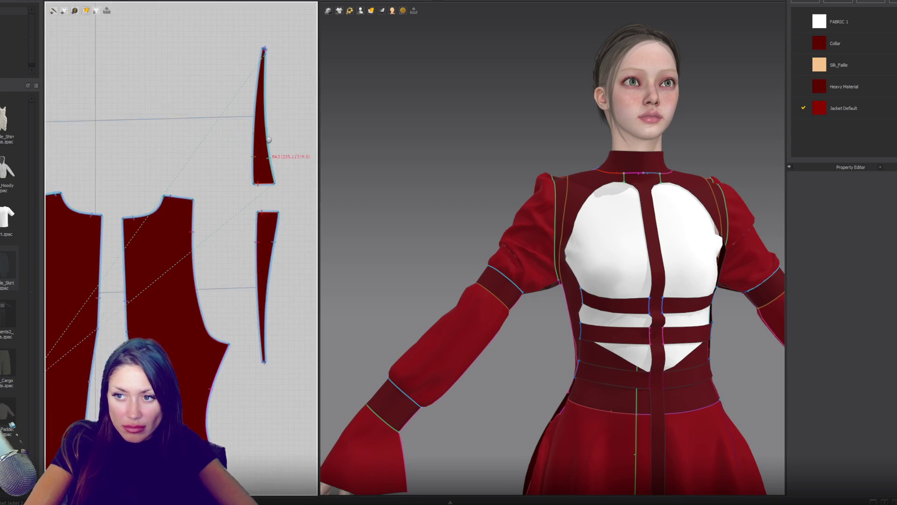
mouse_move(296, 254)
right_down()
mouse_move(272, 310)
mouse_move(272, 178)
right_up()
scroll(272, 178, down, 3)
scroll(245, 253, up, 5)
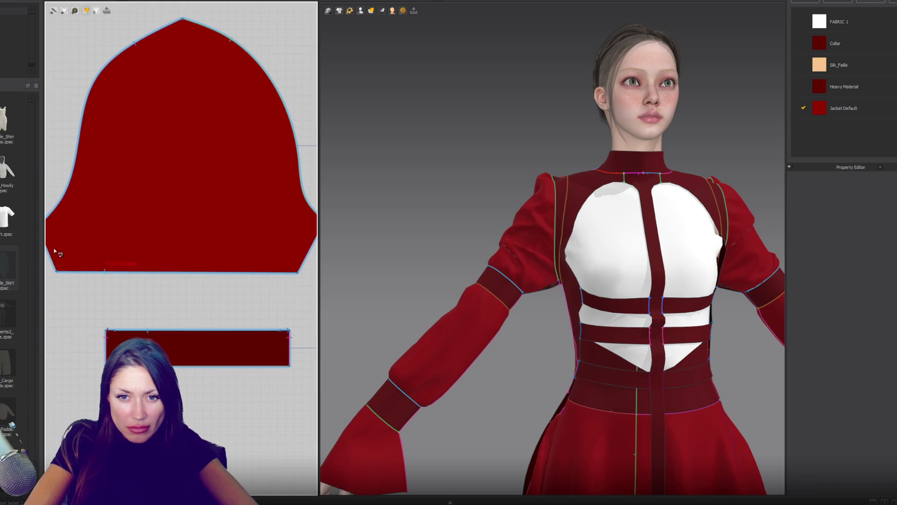
right_drag(94, 251, 128, 248)
click(78, 238)
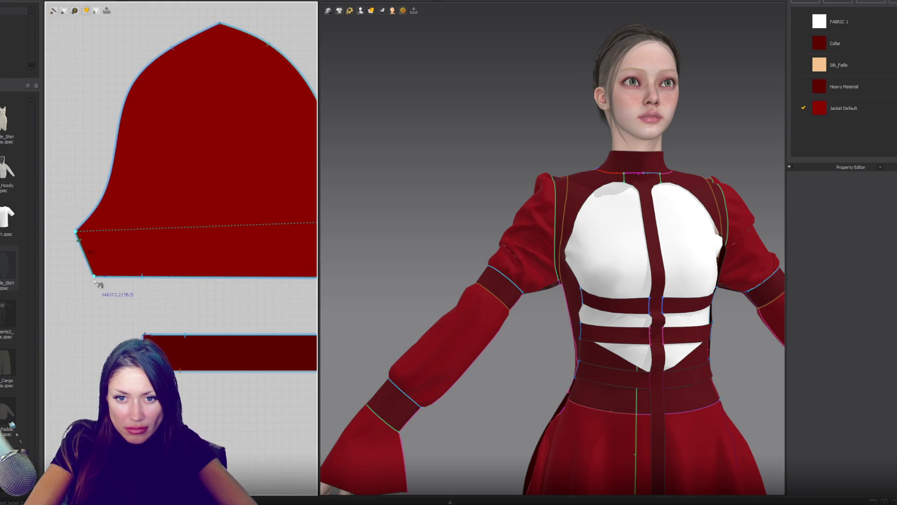
click(484, 290)
mouse_move(485, 290)
right_down()
mouse_move(537, 317)
mouse_move(542, 300)
mouse_move(547, 326)
right_up()
key(q)
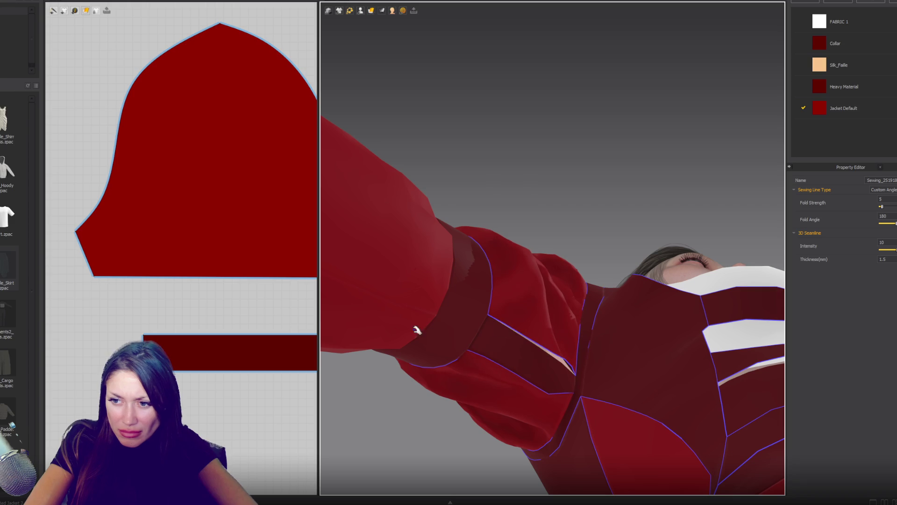
Step: Sew the large piece's diagonal edge to the small rectangle's edge
scroll(174, 265, down, 5)
scroll(245, 294, up, 8)
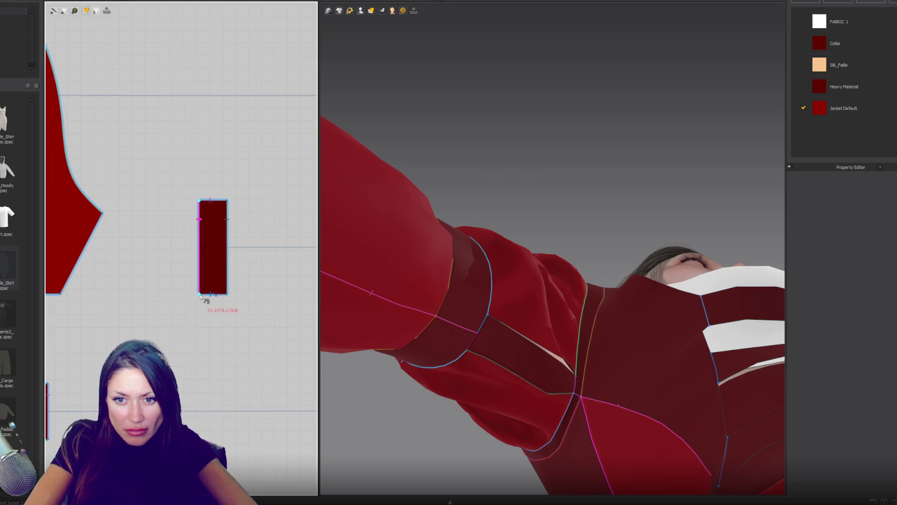
scroll(116, 313, up, 5)
scroll(222, 242, down, 5)
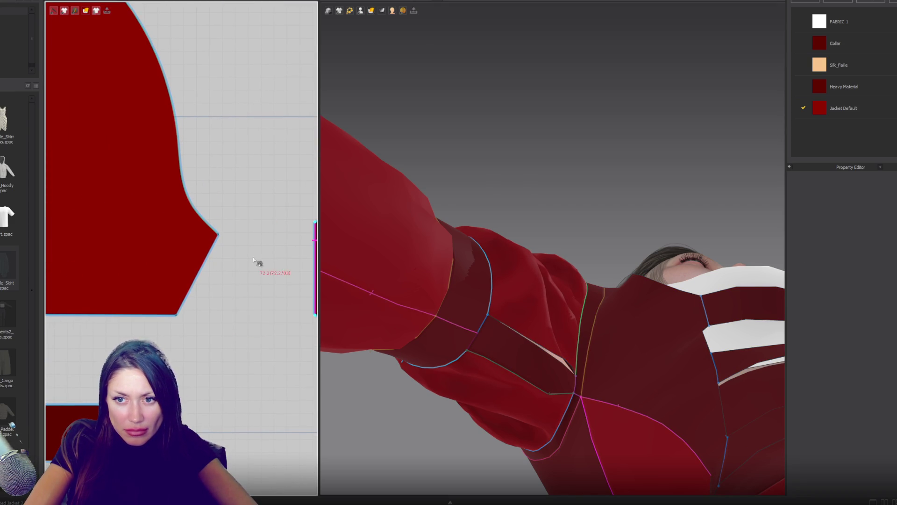
right_drag(256, 263, 184, 260)
click(147, 236)
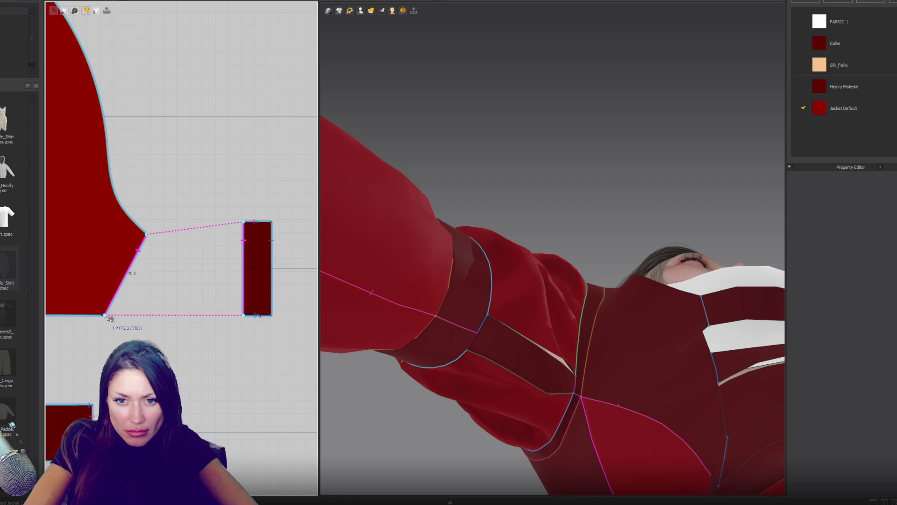
click(105, 316)
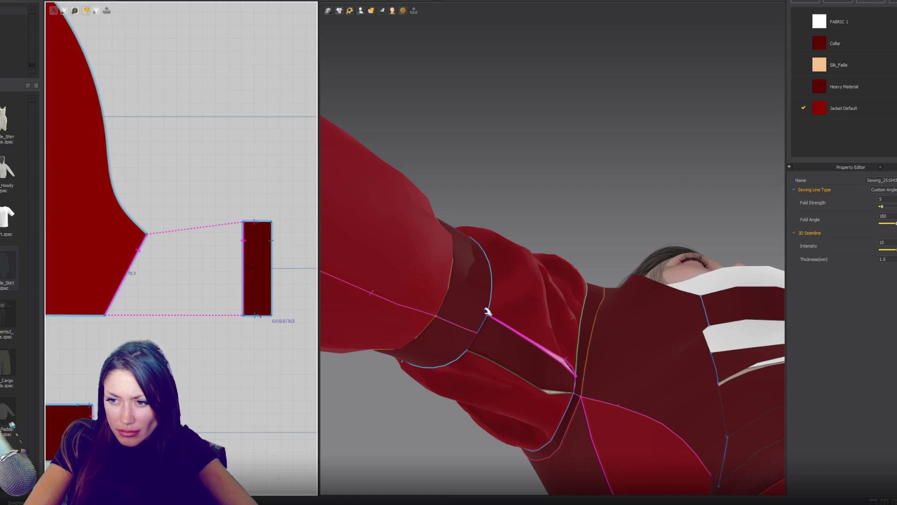
Step: Shorten the arm band seam from 11.1 to 5.7
click(488, 312)
mouse_move(486, 313)
right_down()
mouse_move(497, 322)
mouse_move(488, 333)
mouse_move(500, 327)
right_up()
click(423, 341)
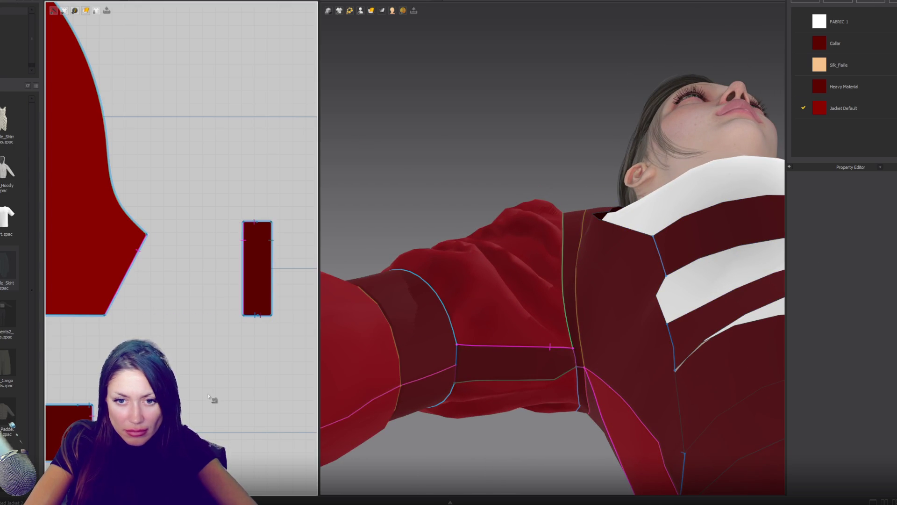
scroll(174, 366, up, 6)
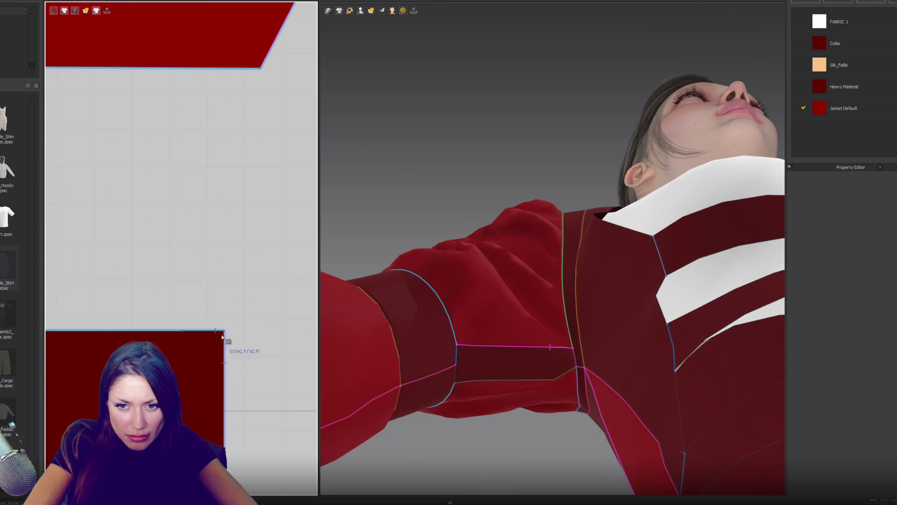
drag(182, 330, 203, 333)
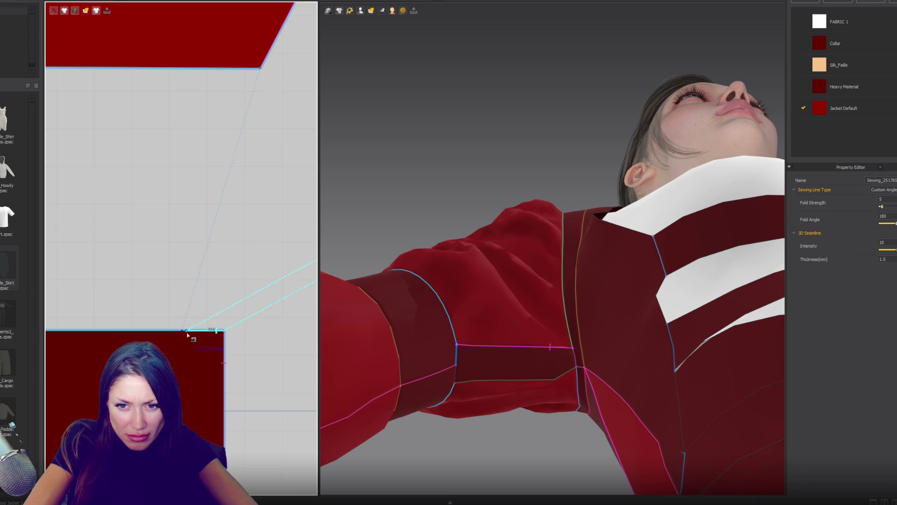
Step: Sew a seam between the two rectangles along the rectangle's top edge
scroll(154, 322, down, 5)
scroll(223, 311, up, 3)
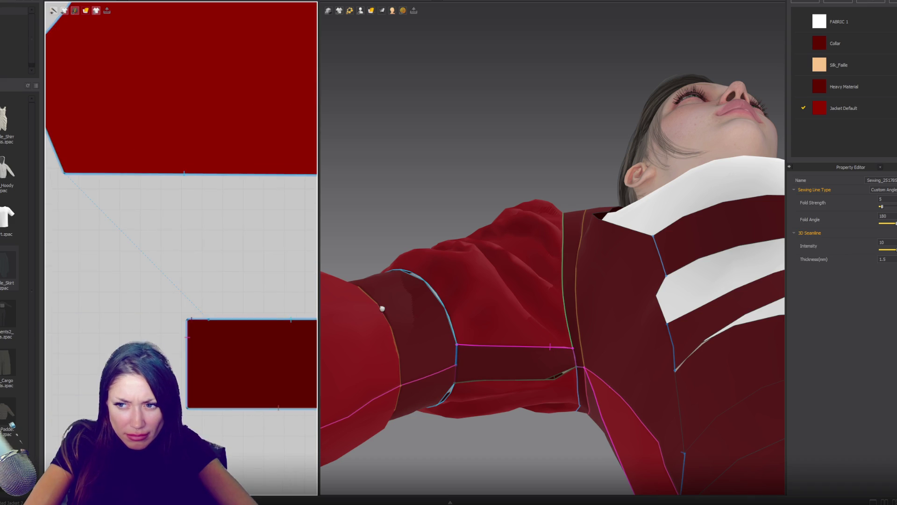
scroll(122, 319, up, 3)
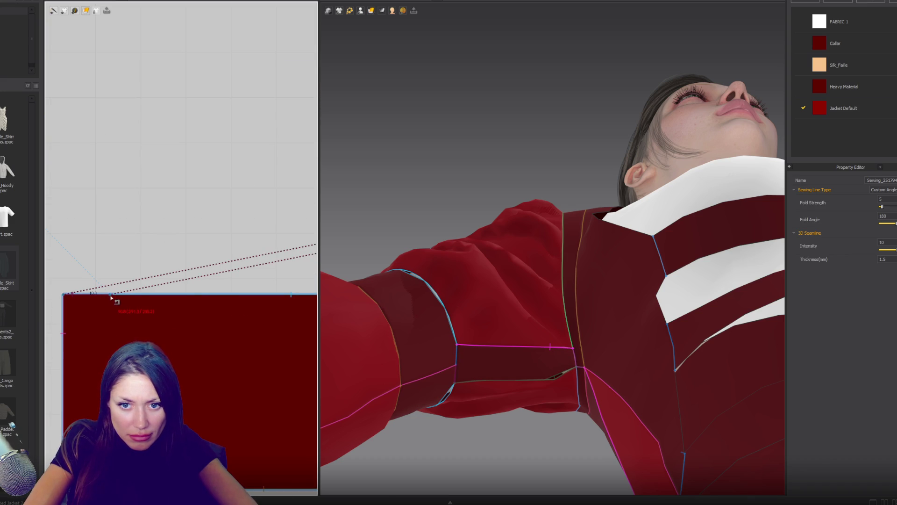
click(114, 295)
click(163, 296)
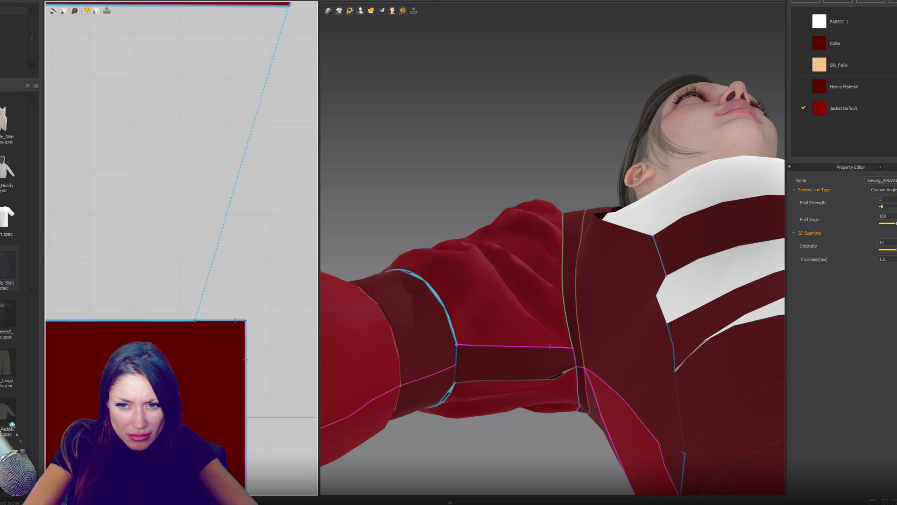
Step: Start a new seam at the edge of the long red strip
scroll(226, 267, down, 3)
middle_drag(212, 219, 30, 428)
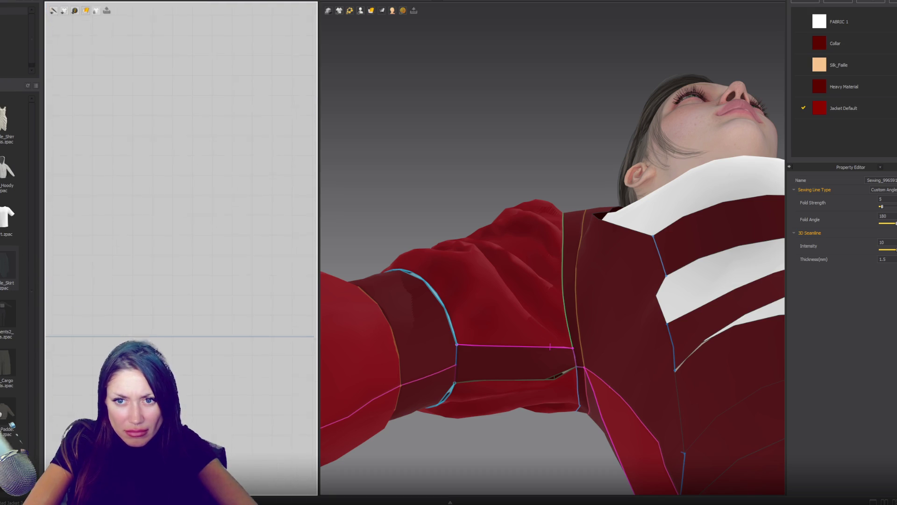
scroll(104, 326, down, 3)
scroll(127, 219, up, 6)
middle_drag(127, 218, 211, 326)
scroll(206, 324, up, 3)
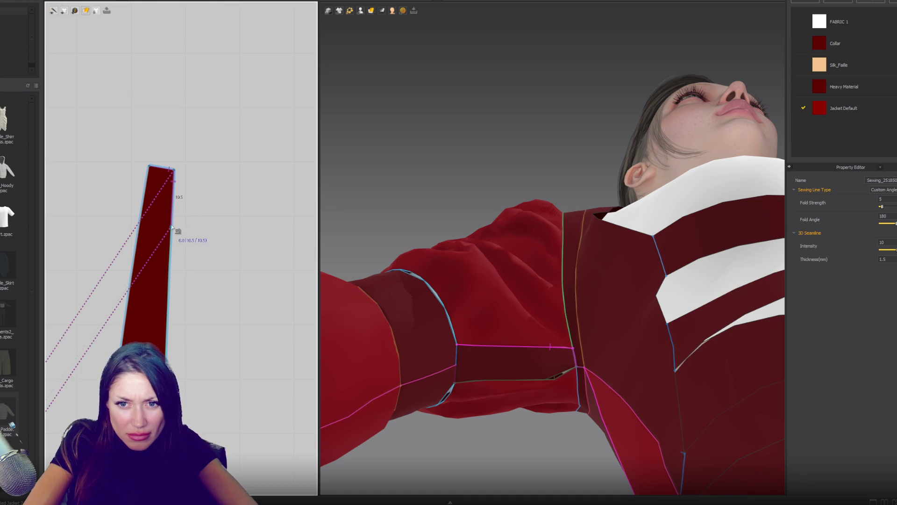
click(173, 230)
mouse_move(584, 364)
right_down()
mouse_move(609, 383)
mouse_move(630, 369)
right_up()
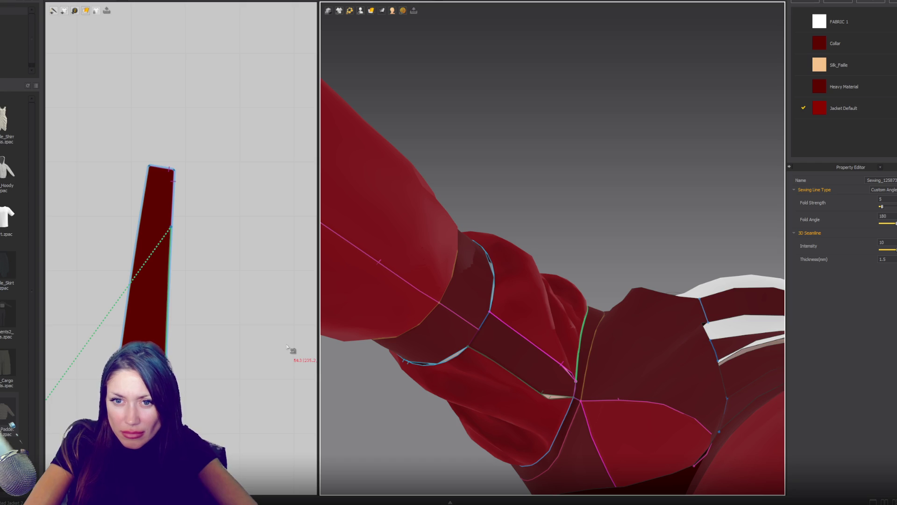
Step: Finish the seam from the piece's top-right corner to the thin strip's edge
scroll(236, 357, down, 3)
scroll(218, 130, up, 5)
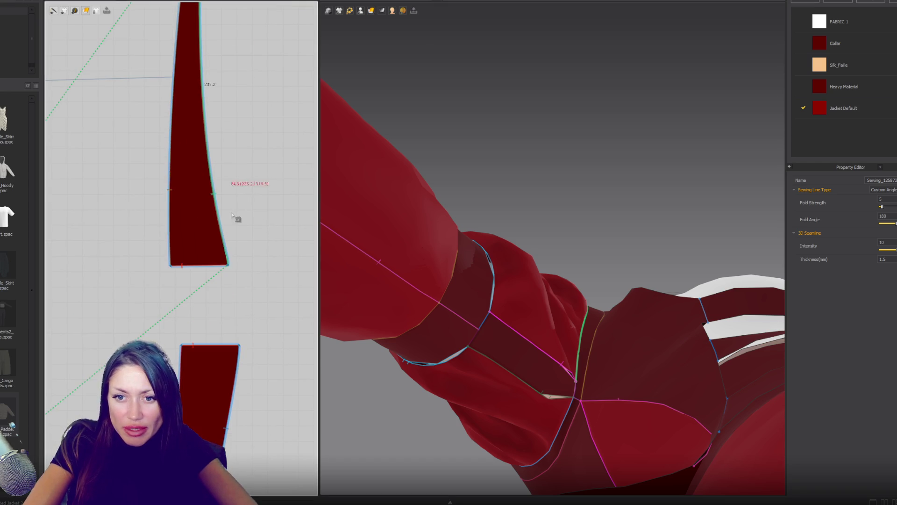
click(239, 348)
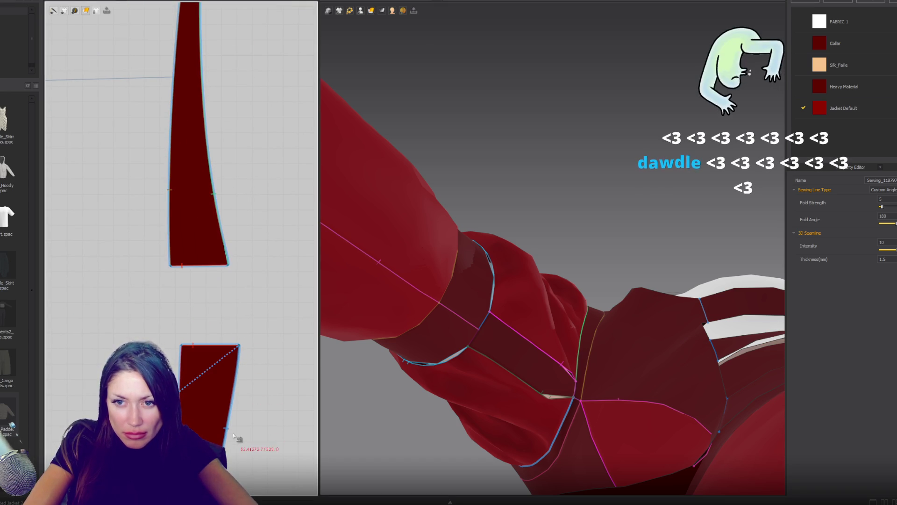
scroll(236, 210, up, 4)
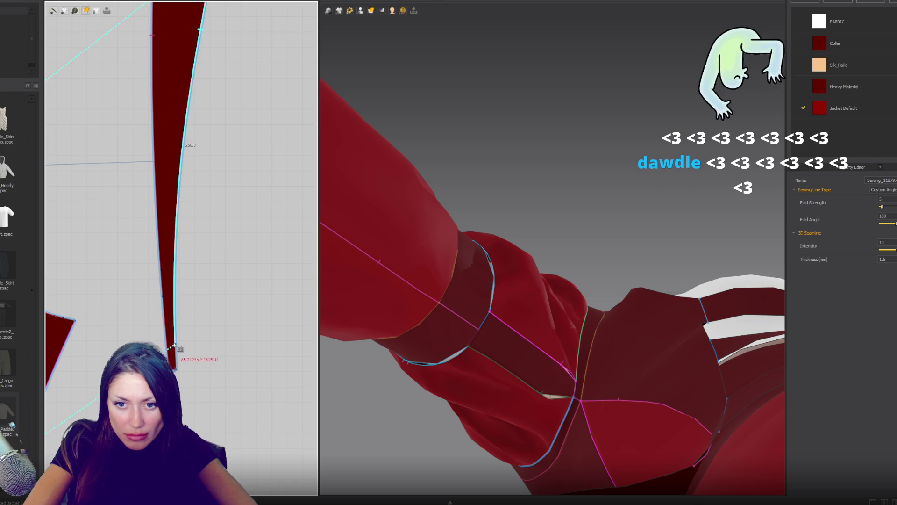
click(173, 332)
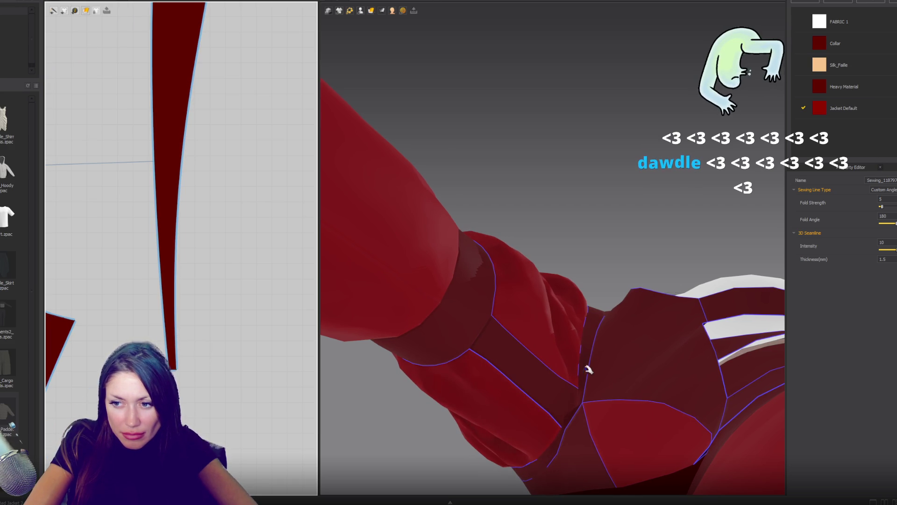
click(176, 372)
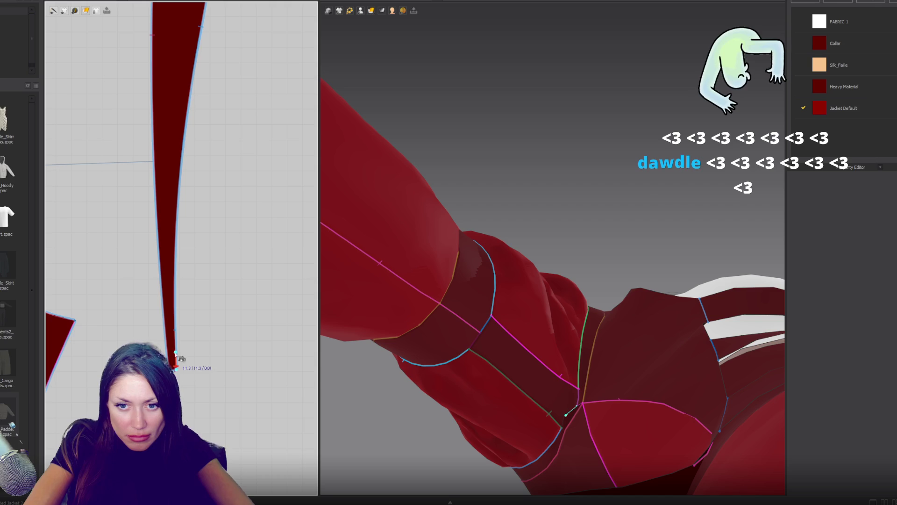
Step: Move the small rectangle's top-edge seam end down and complete it to the arm band edge
scroll(207, 389, down, 5)
mouse_move(207, 389)
right_down()
mouse_move(190, 324)
mouse_move(299, 116)
right_up()
scroll(236, 176, down, 3)
scroll(208, 361, down, 2)
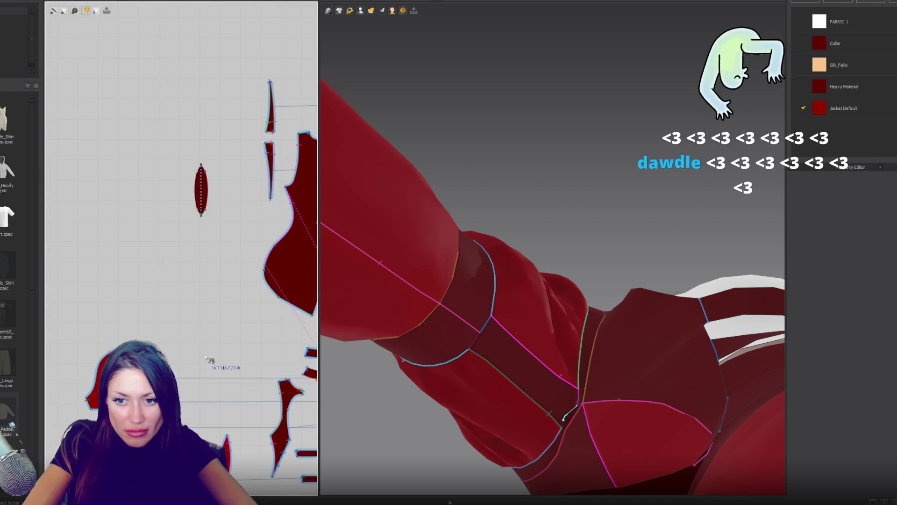
scroll(192, 338, up, 5)
scroll(192, 339, up, 4)
right_drag(182, 310, 176, 108)
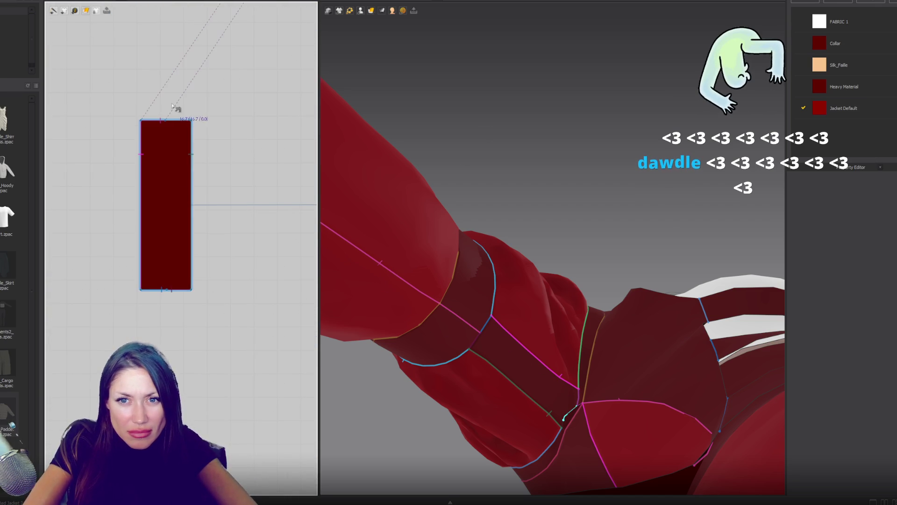
click(169, 123)
scroll(236, 231, down, 5)
scroll(260, 174, down, 3)
scroll(160, 230, up, 6)
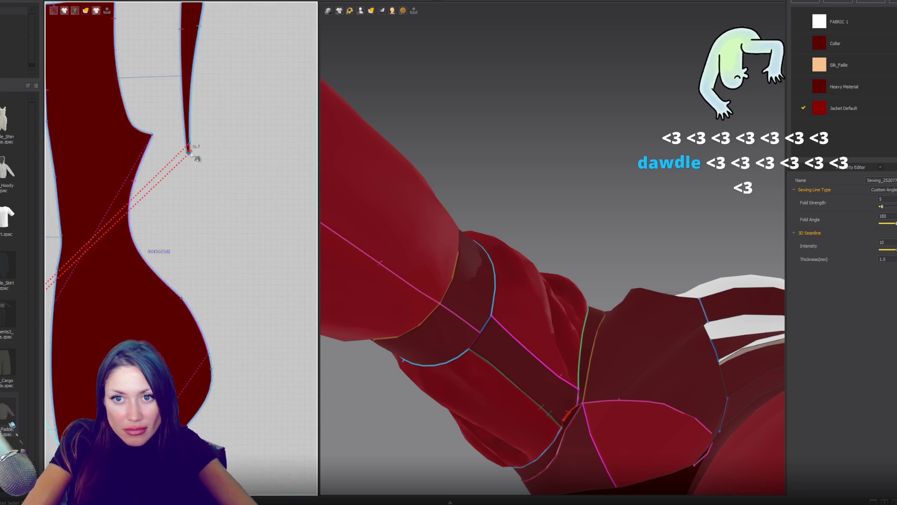
drag(136, 202, 138, 235)
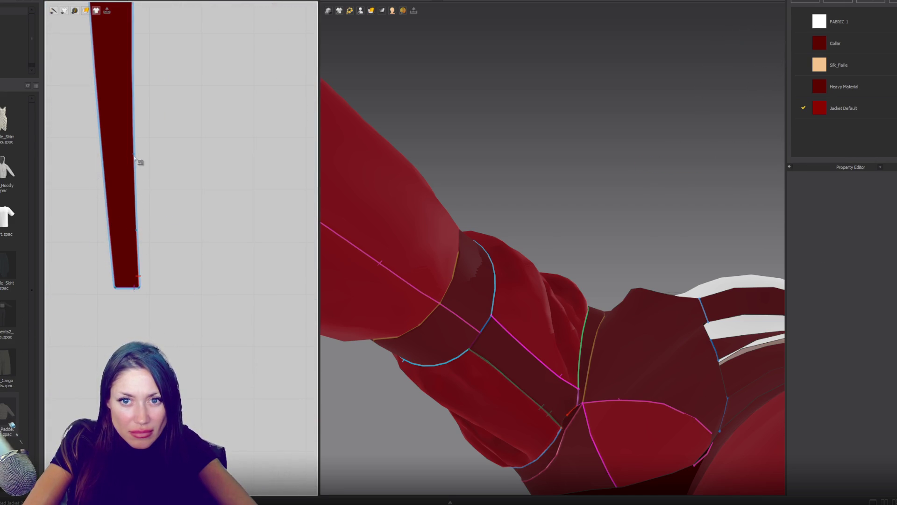
click(136, 231)
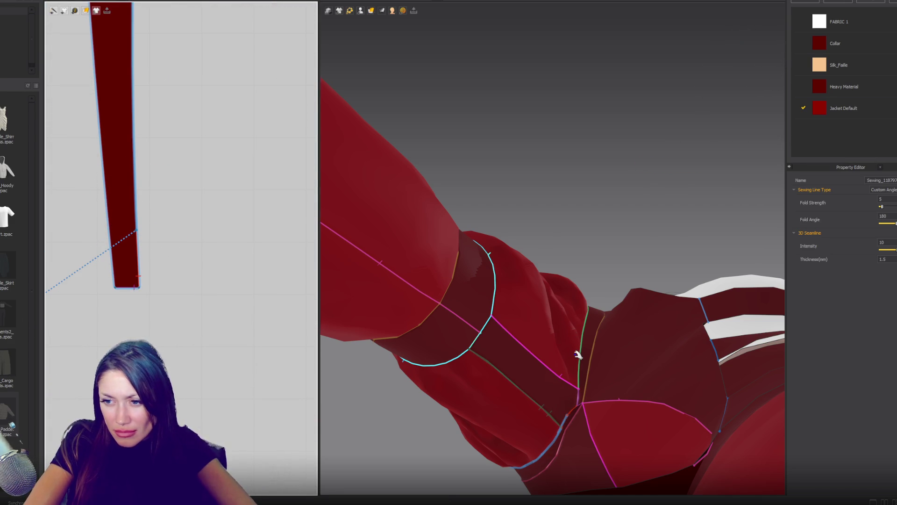
Step: Orbit the 3D view around to a level front view of the avatar
click(557, 371)
mouse_move(535, 350)
right_down()
mouse_move(582, 345)
mouse_move(590, 368)
mouse_move(515, 310)
mouse_move(601, 299)
right_up()
mouse_move(528, 280)
right_down()
mouse_move(537, 310)
mouse_move(536, 302)
right_up()
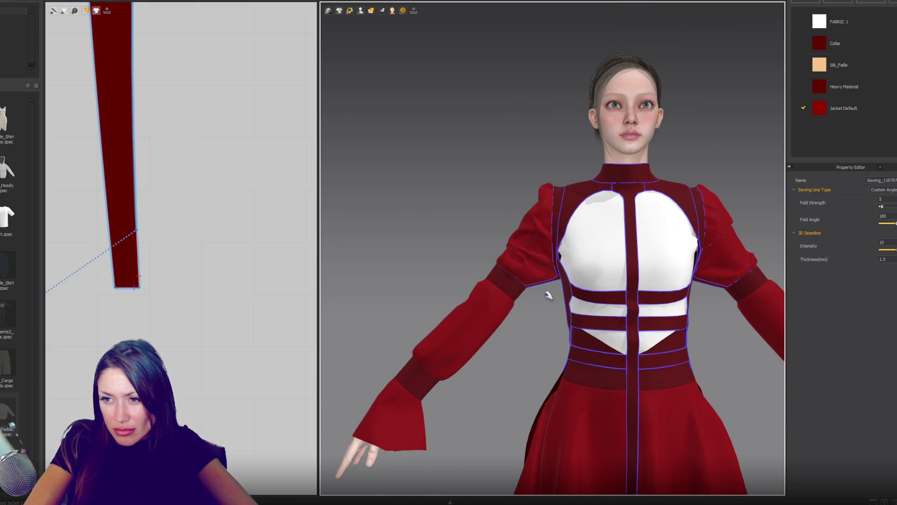
click(553, 274)
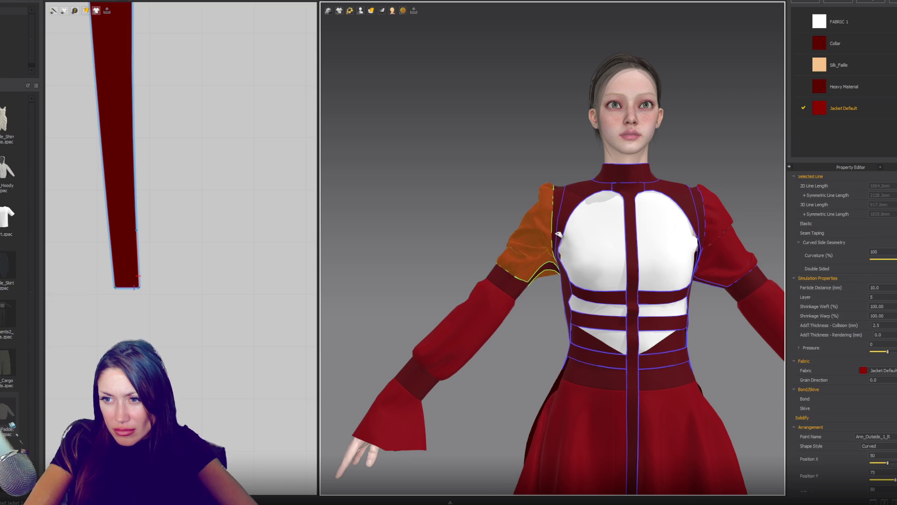
mouse_move(539, 317)
right_down()
mouse_move(585, 301)
mouse_move(543, 276)
mouse_move(538, 283)
mouse_move(673, 281)
mouse_move(536, 290)
right_up()
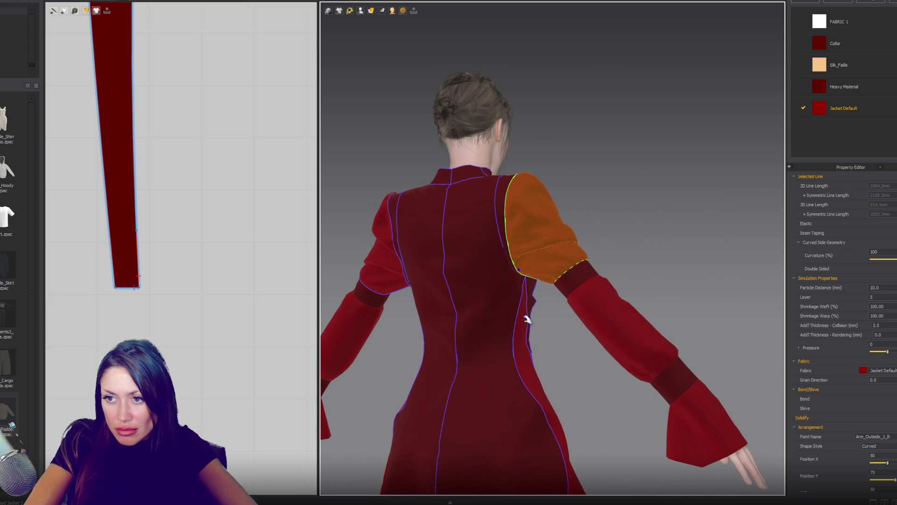
click(636, 282)
right_drag(637, 281, 485, 292)
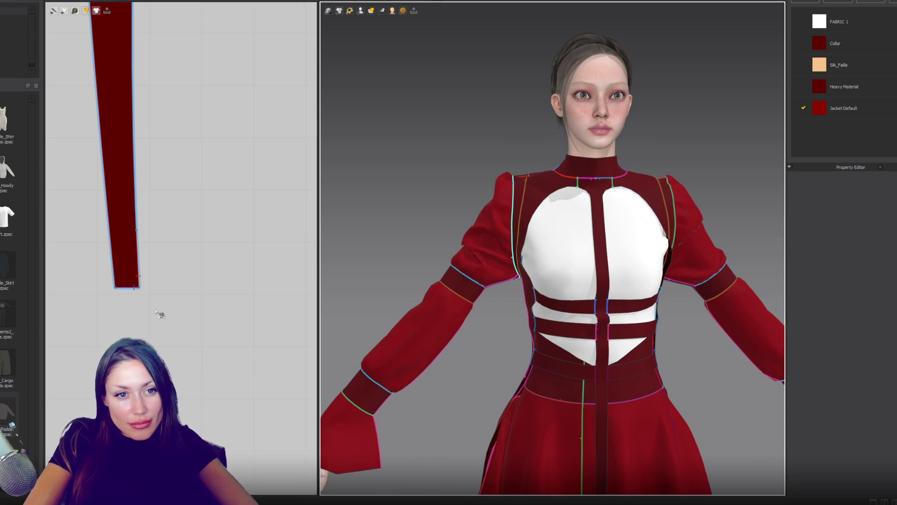
scroll(162, 308, down, 1)
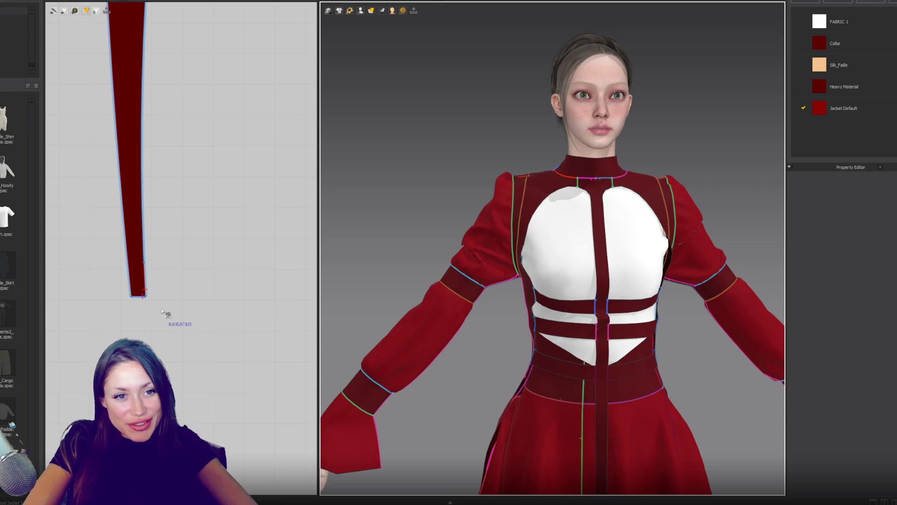
scroll(161, 309, down, 4)
scroll(187, 342, up, 5)
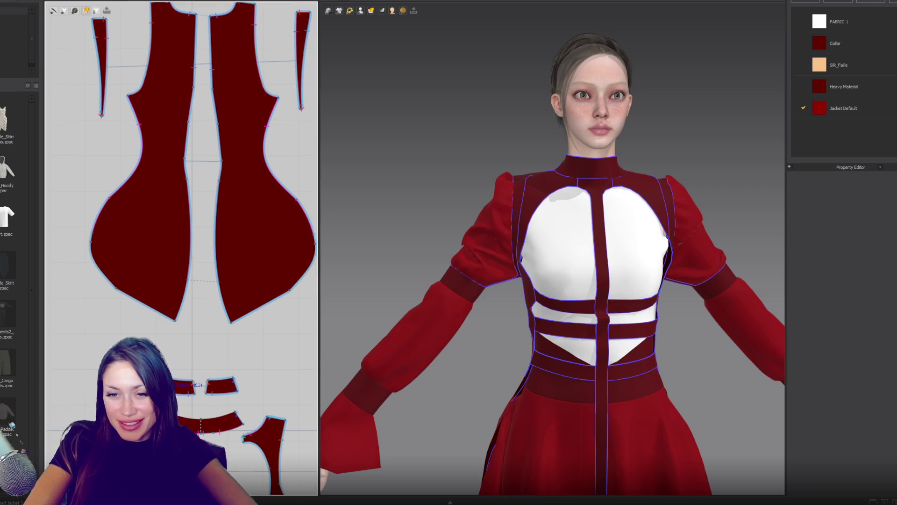
scroll(236, 180, up, 5)
click(270, 338)
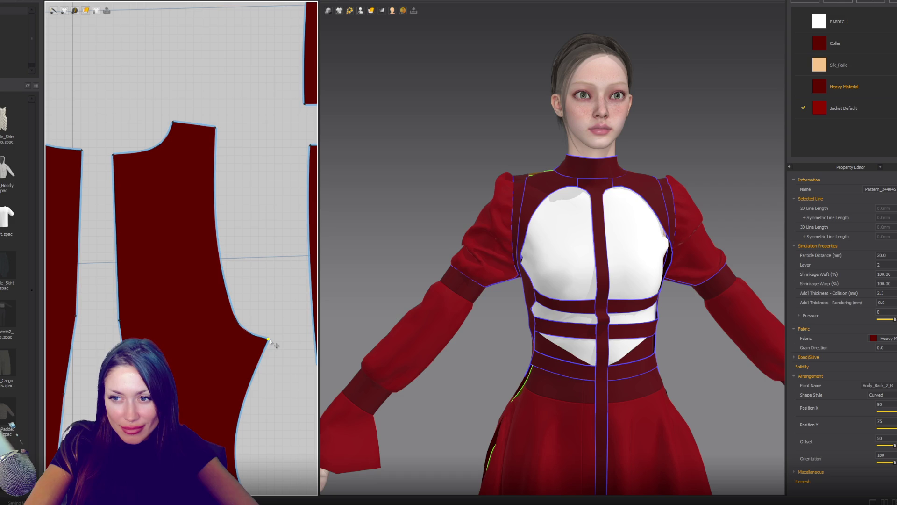
mouse_move(594, 270)
right_down()
mouse_move(471, 296)
mouse_move(544, 300)
right_up()
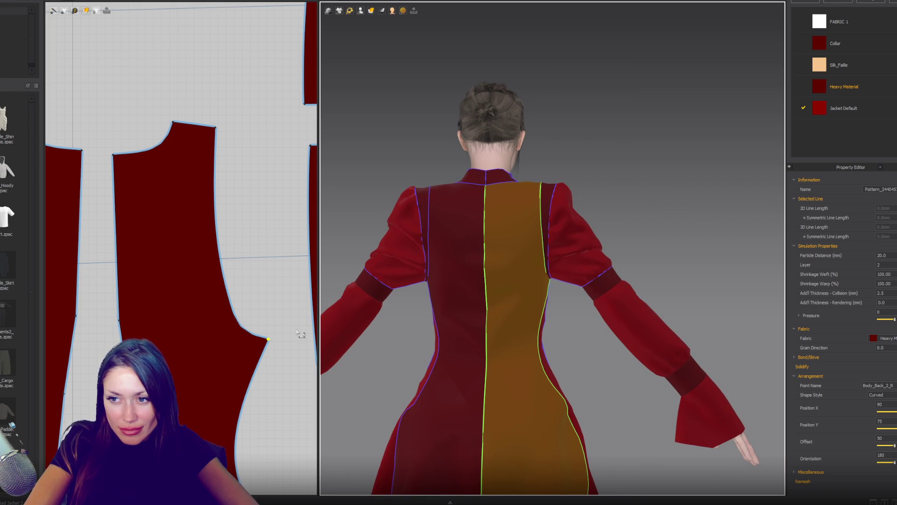
drag(269, 339, 268, 316)
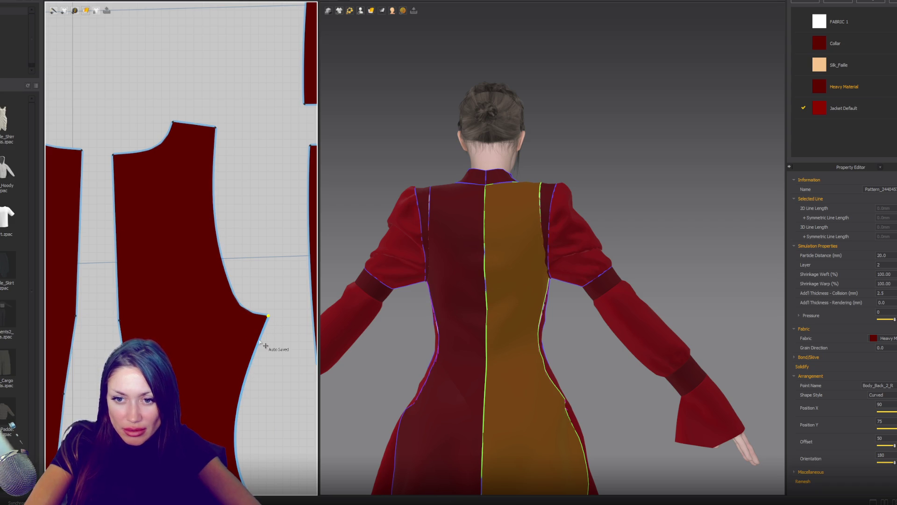
key(ctrl+z)
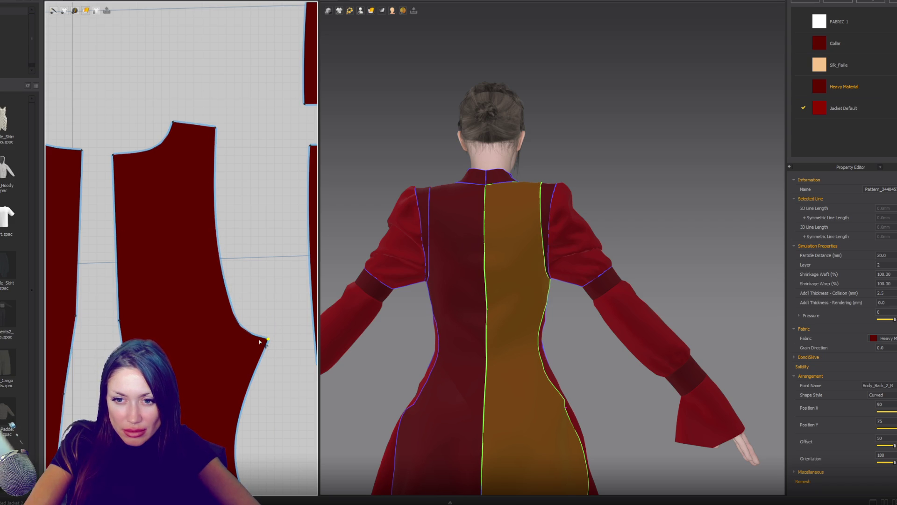
scroll(260, 342, down, 3)
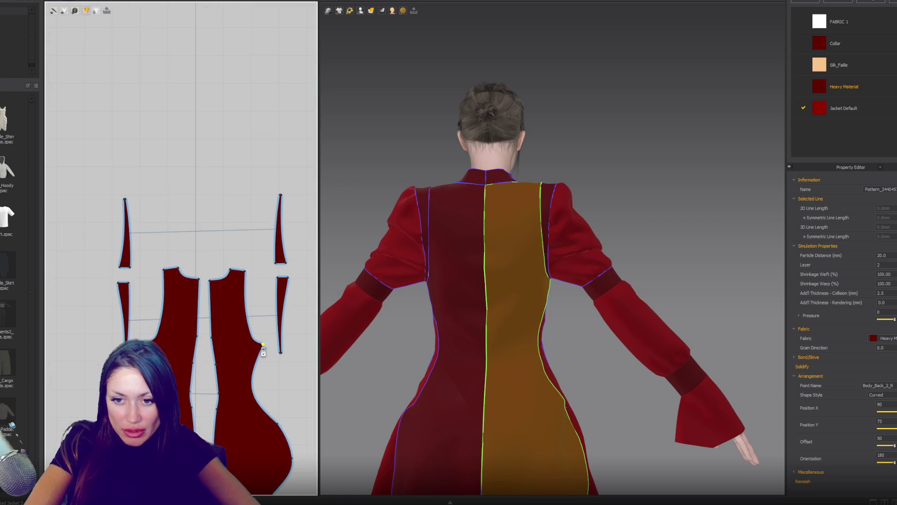
key(b)
click(263, 350)
key(Escape)
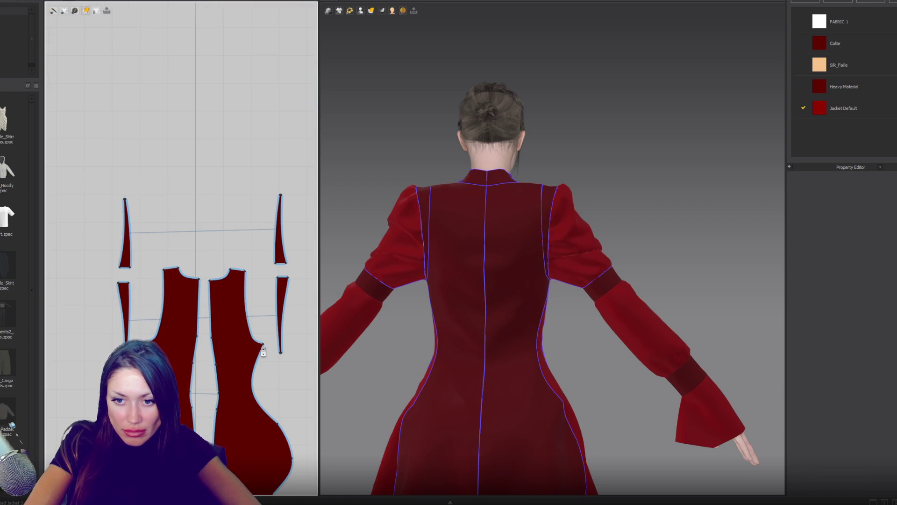
scroll(263, 352, up, 4)
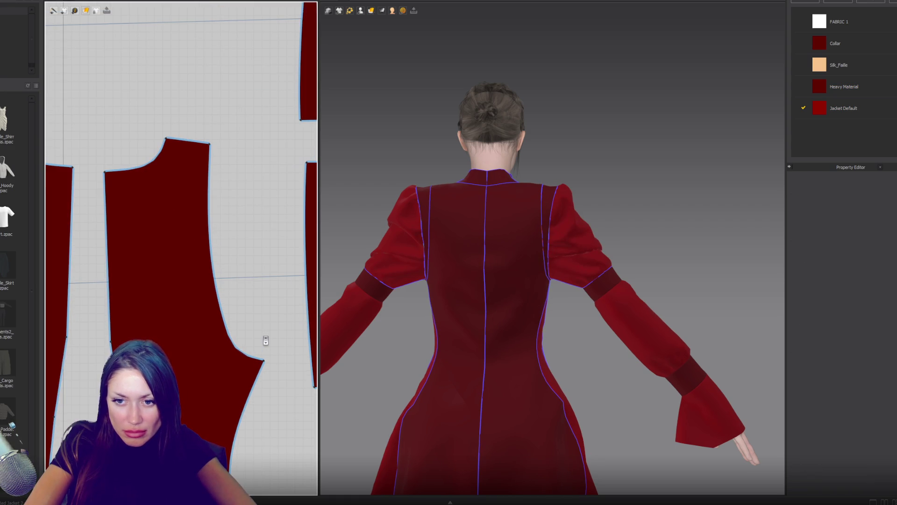
right_drag(651, 264, 494, 264)
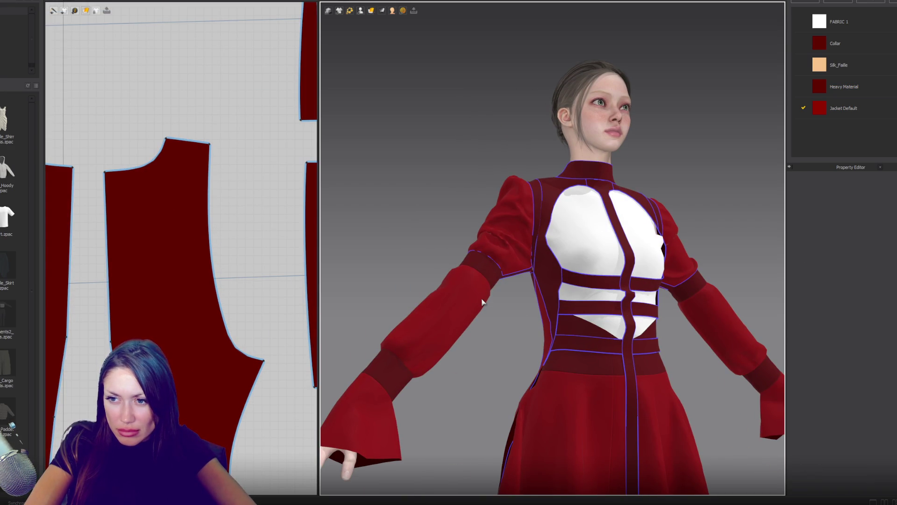
scroll(512, 288, up, 3)
right_drag(517, 282, 547, 251)
scroll(243, 345, down, 4)
Step: Sew the thin piece's bottom edge to the long bodice edge
scroll(217, 225, up, 6)
click(116, 149)
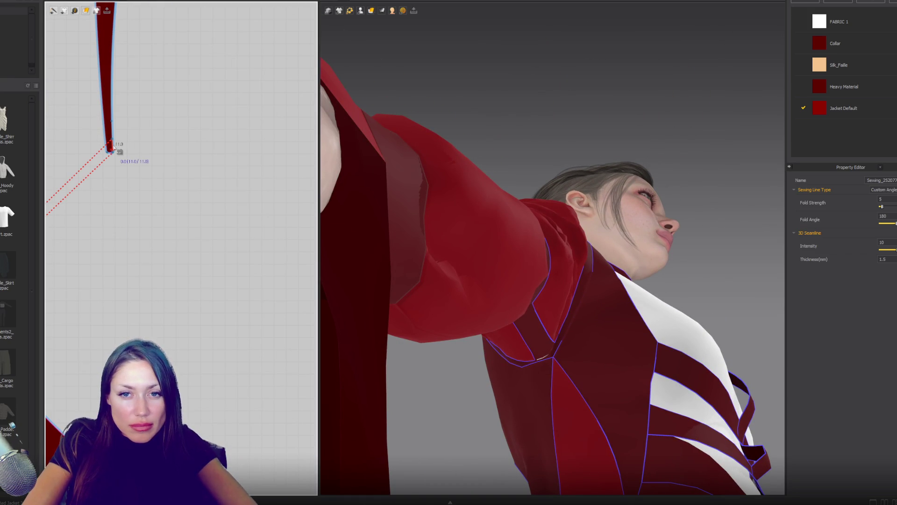
click(112, 143)
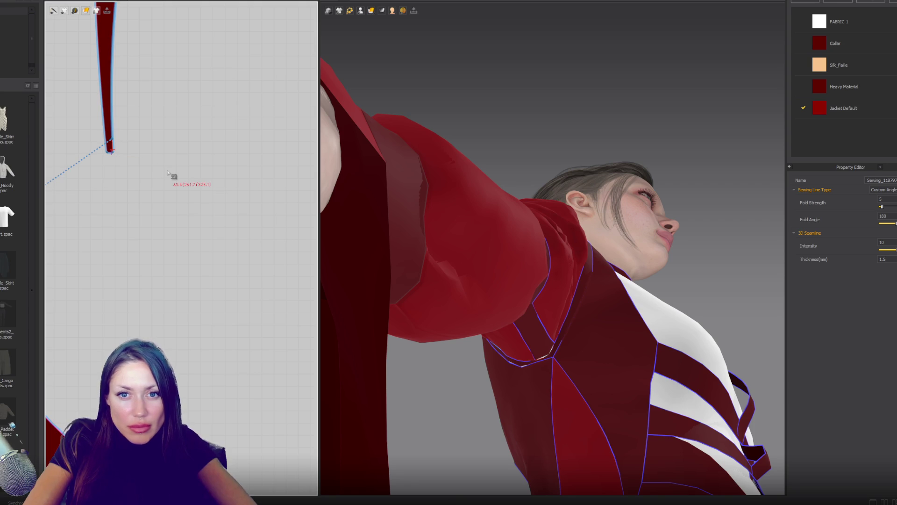
Step: Frame the avatar from the front with preset 2 and select the armpit gusset
mouse_move(170, 176)
right_down()
mouse_move(310, 245)
mouse_move(613, 284)
mouse_move(552, 273)
right_up()
key(2)
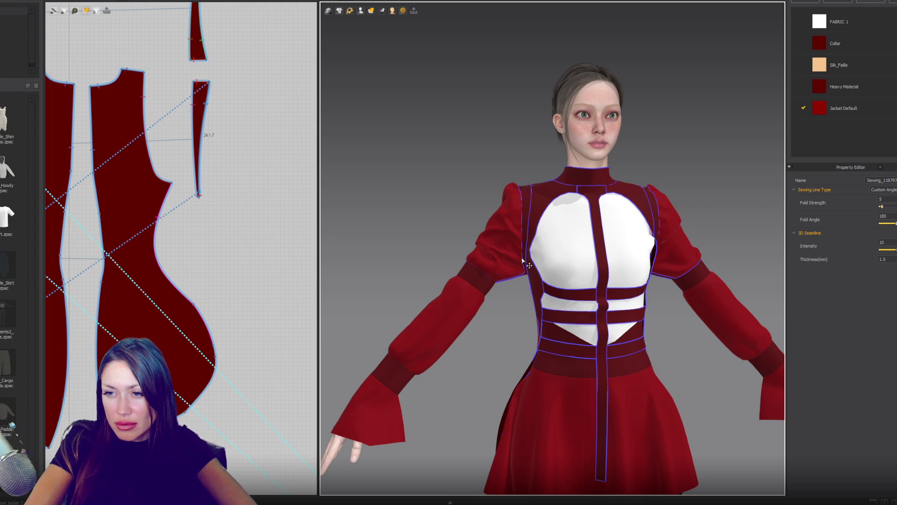
mouse_move(524, 260)
right_down()
mouse_move(509, 272)
mouse_move(541, 251)
right_up()
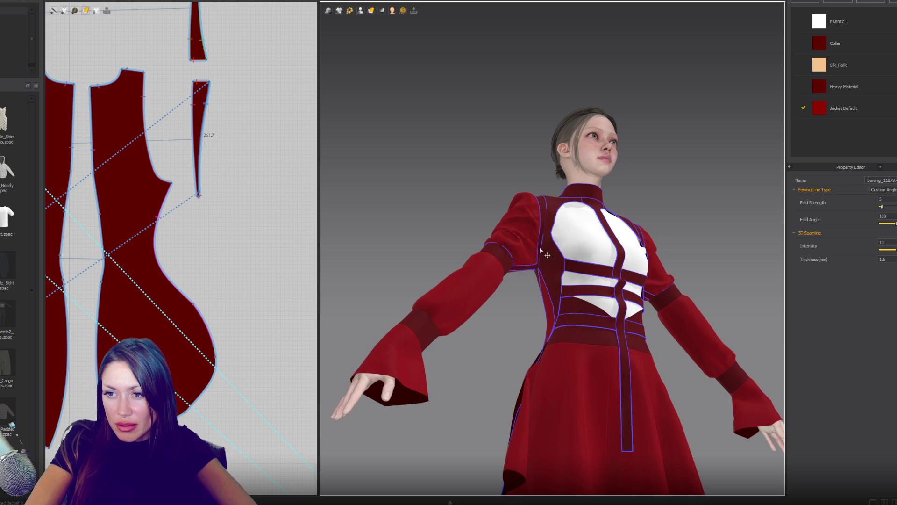
click(543, 253)
scroll(542, 252, up, 5)
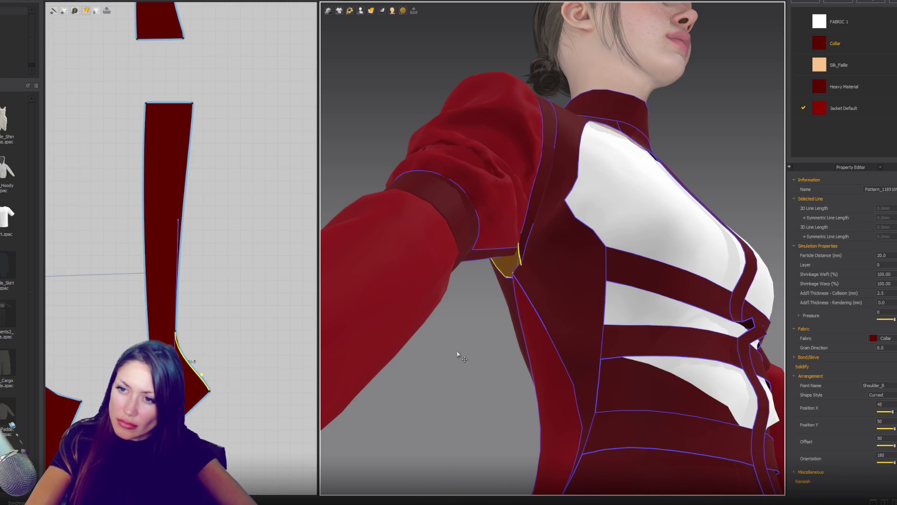
Step: Pull the narrow strip's right edge outward and bend a point out on it
mouse_move(226, 110)
right_down()
mouse_move(200, 187)
mouse_move(207, 153)
right_up()
click(175, 136)
drag(181, 145, 198, 169)
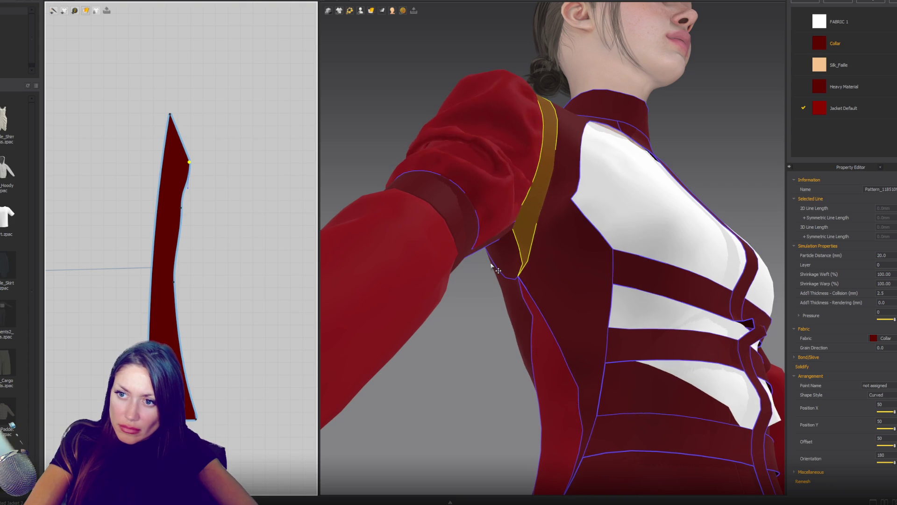
mouse_move(490, 264)
right_down()
mouse_move(524, 280)
mouse_move(480, 276)
mouse_move(498, 277)
right_up()
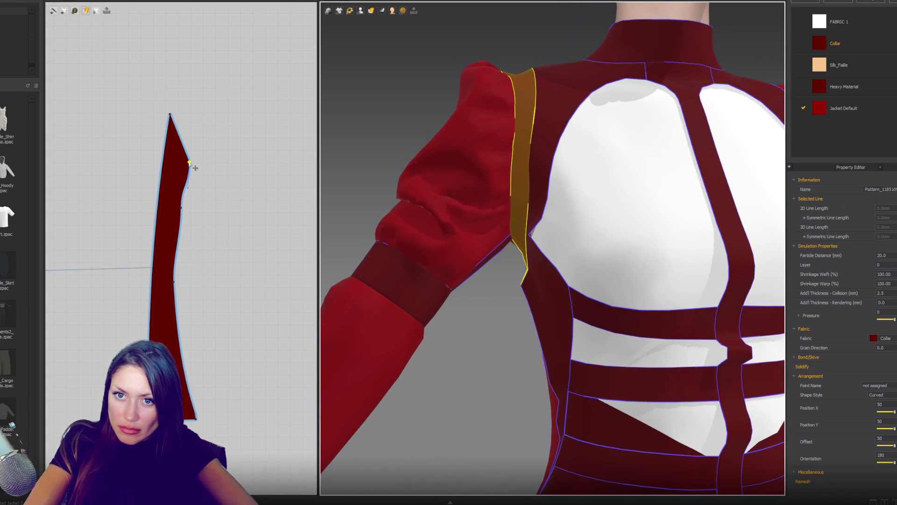
drag(187, 180, 193, 181)
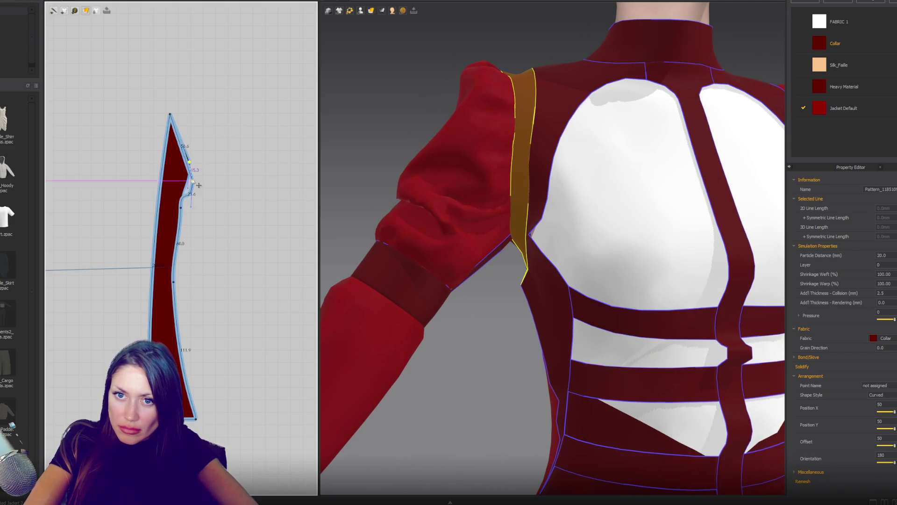
click(187, 206)
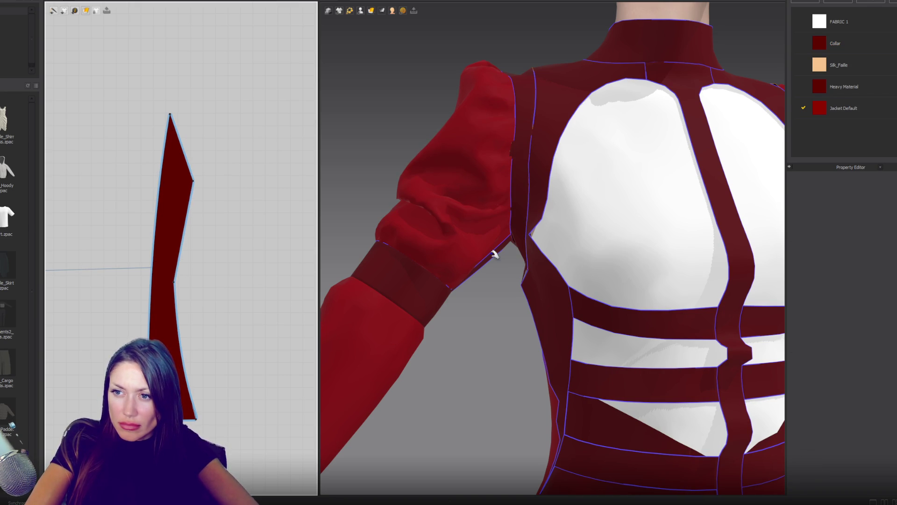
Step: Select the narrow shoulder strip and simulate so it drapes over the shoulder
mouse_move(495, 250)
right_down()
mouse_move(661, 234)
mouse_move(642, 232)
right_up()
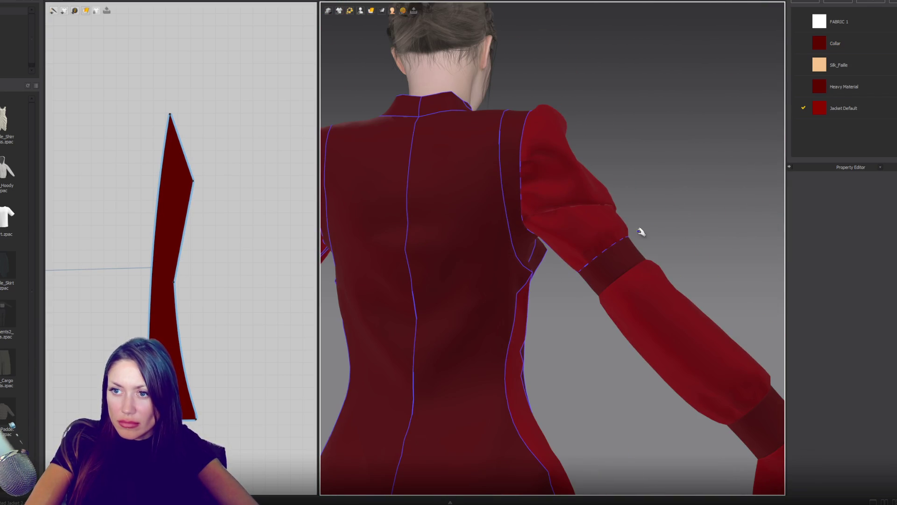
click(542, 206)
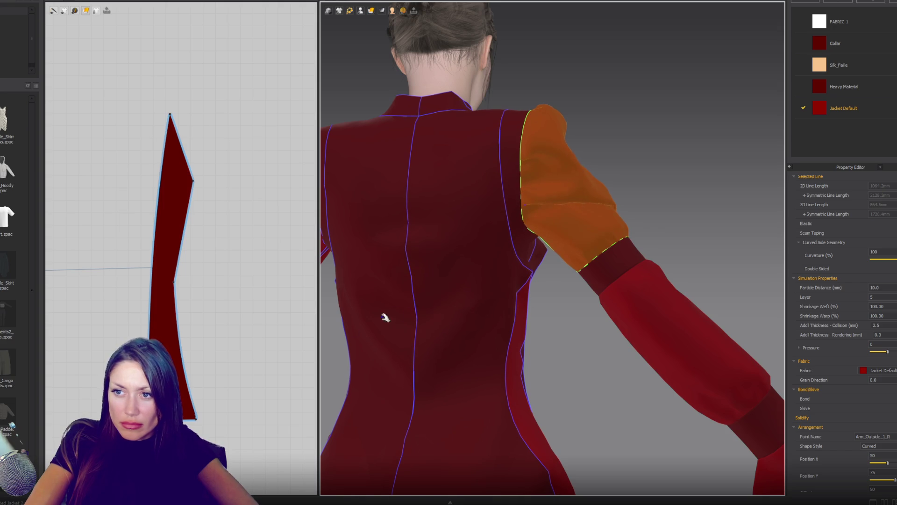
mouse_move(255, 174)
right_down()
mouse_move(230, 262)
mouse_move(188, 307)
right_up()
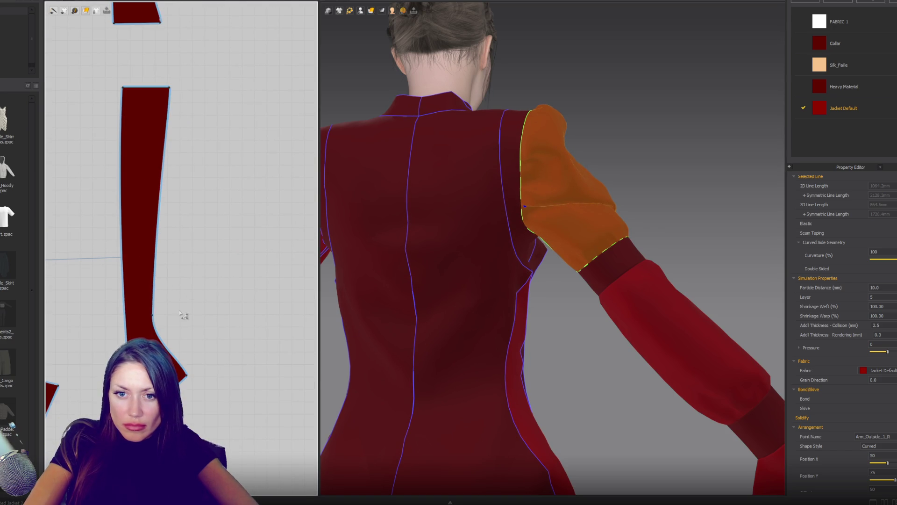
click(151, 318)
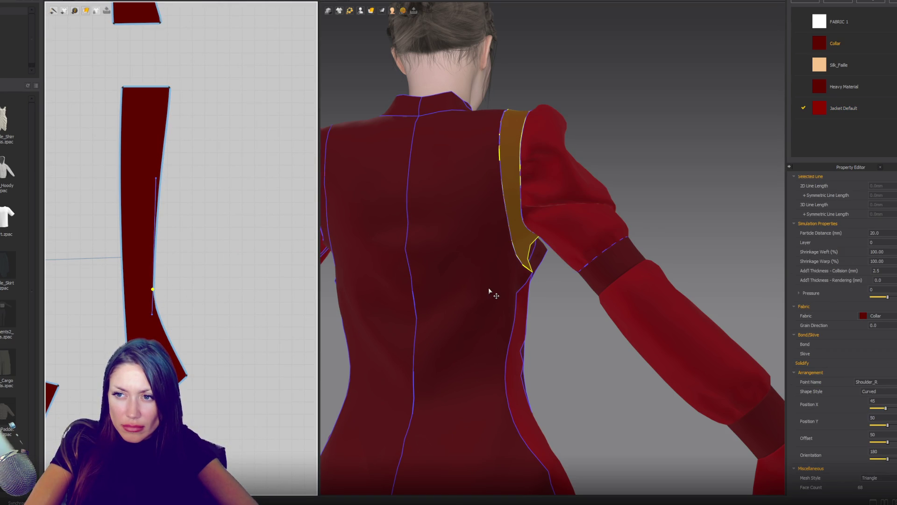
key(space)
mouse_move(500, 292)
right_down()
mouse_move(442, 306)
mouse_move(420, 279)
mouse_move(408, 298)
mouse_move(433, 299)
mouse_move(423, 286)
mouse_move(486, 258)
mouse_move(552, 273)
right_up()
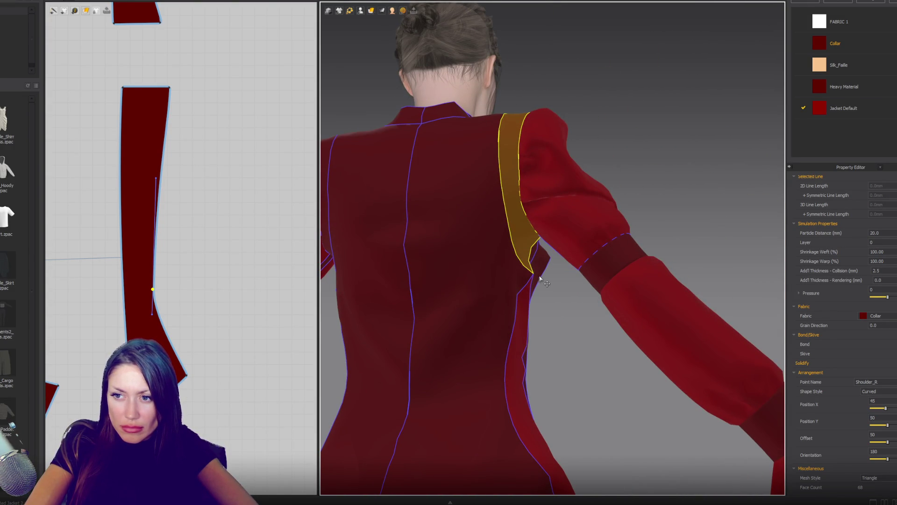
key(Escape)
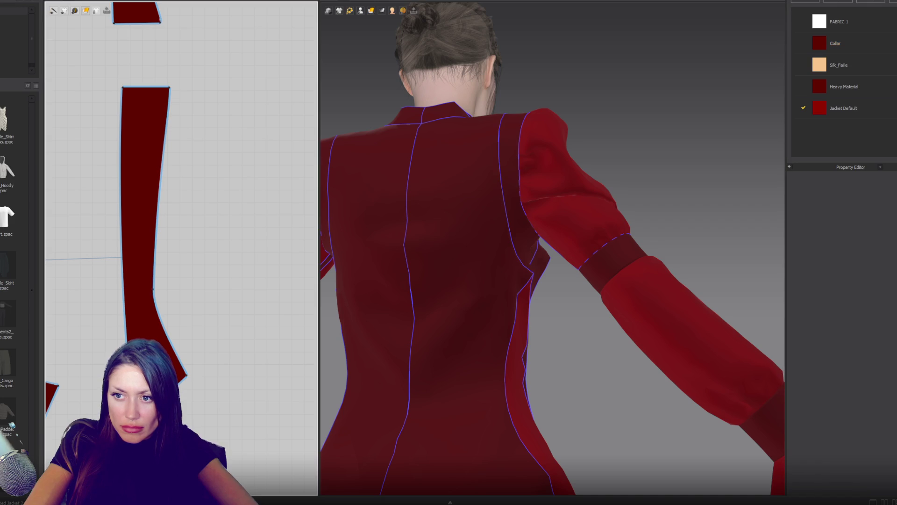
Step: Drag the strip's bottom corner and side point further down and outward
click(182, 381)
mouse_move(375, 309)
right_down()
mouse_move(421, 275)
mouse_move(380, 271)
mouse_move(424, 263)
right_up()
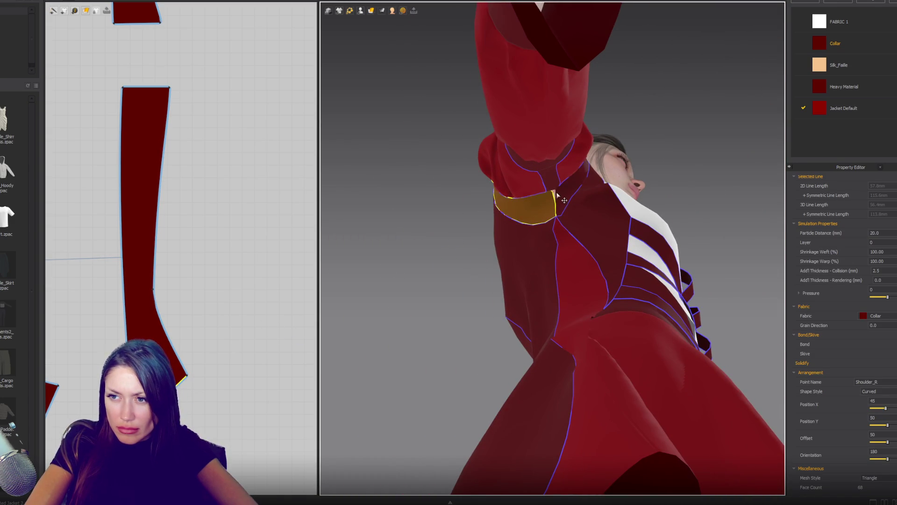
click(187, 377)
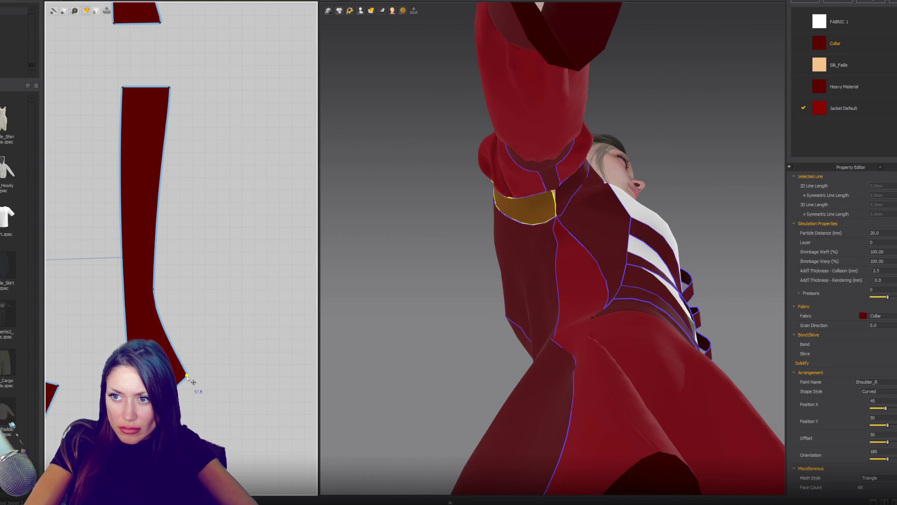
drag(187, 377, 194, 395)
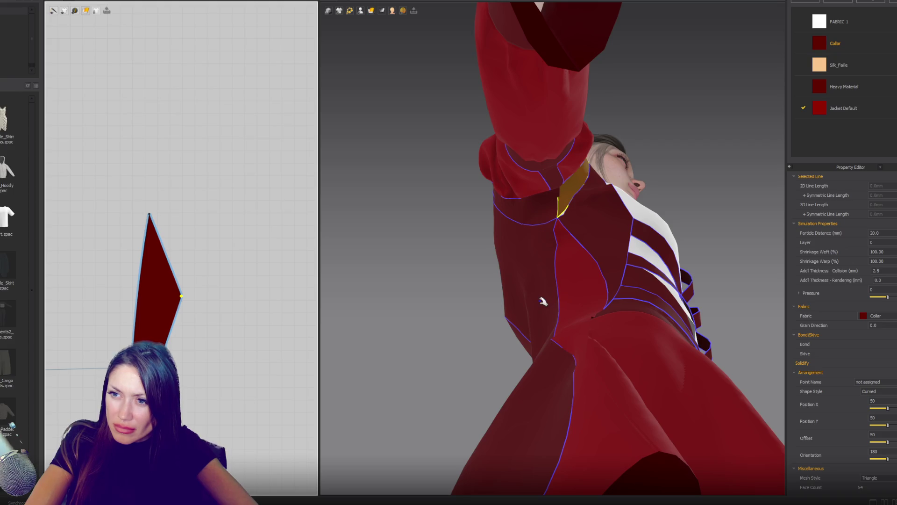
drag(182, 297, 189, 316)
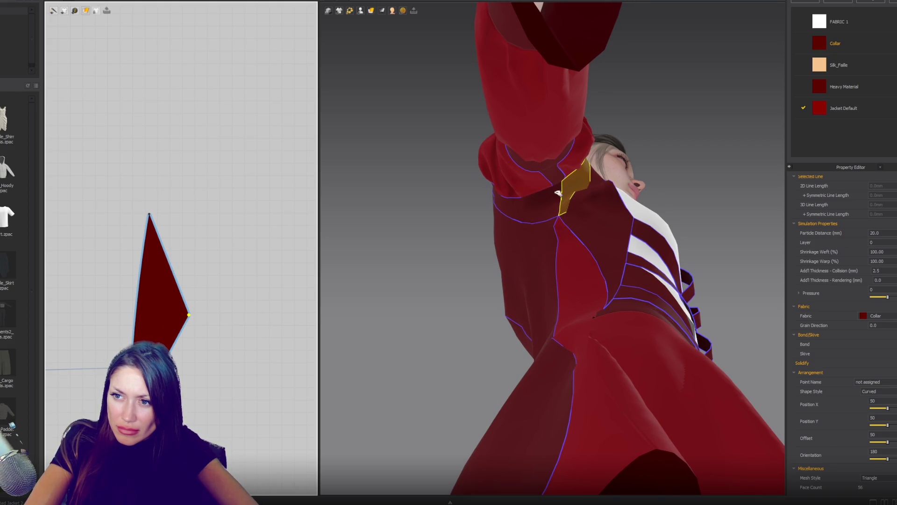
Step: Select the shoulder strip and curve the edge below its side point inward
key(2)
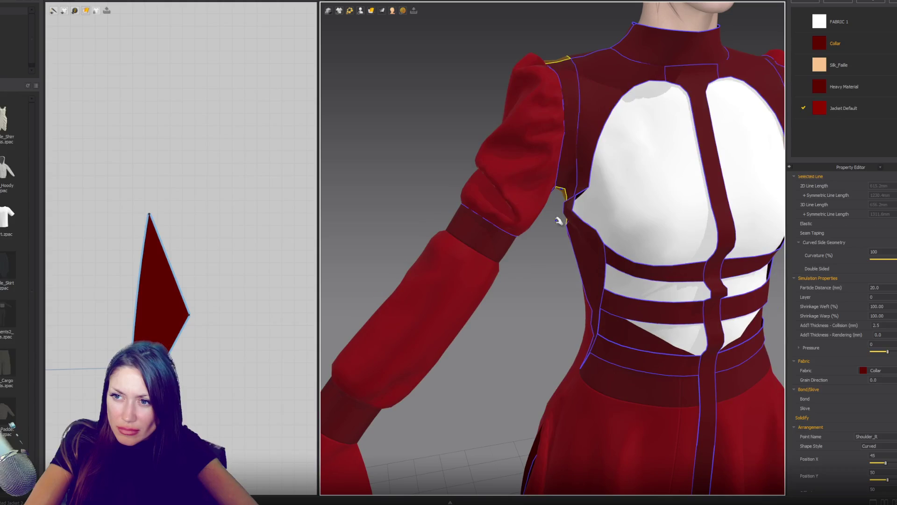
click(581, 214)
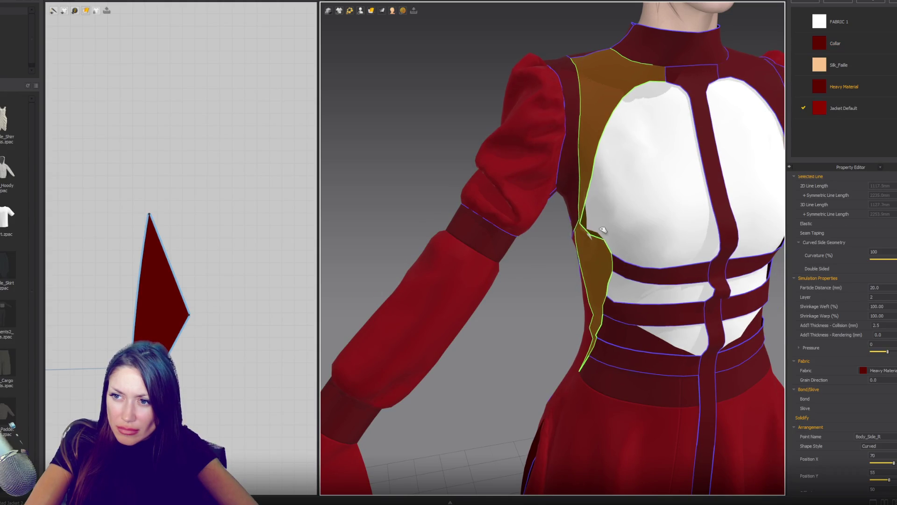
scroll(593, 239, down, 3)
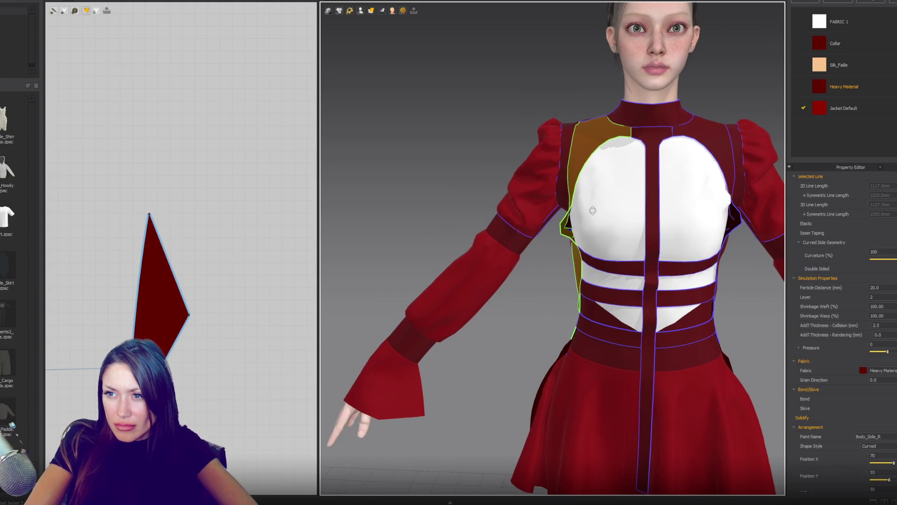
click(567, 190)
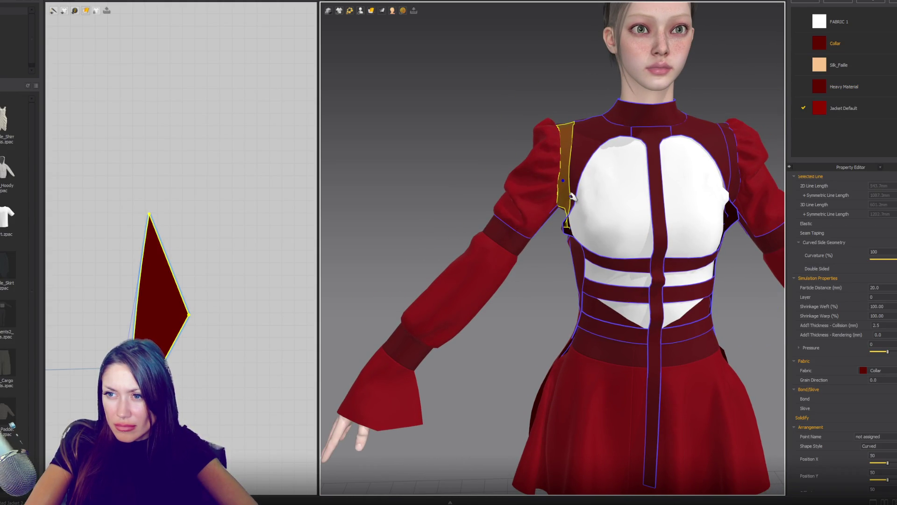
scroll(218, 261, up, 3)
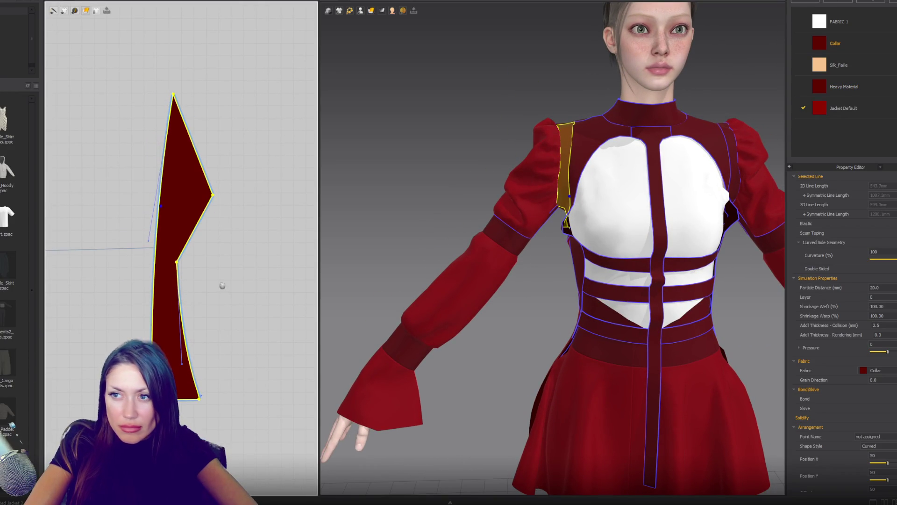
click(185, 369)
drag(197, 230, 196, 218)
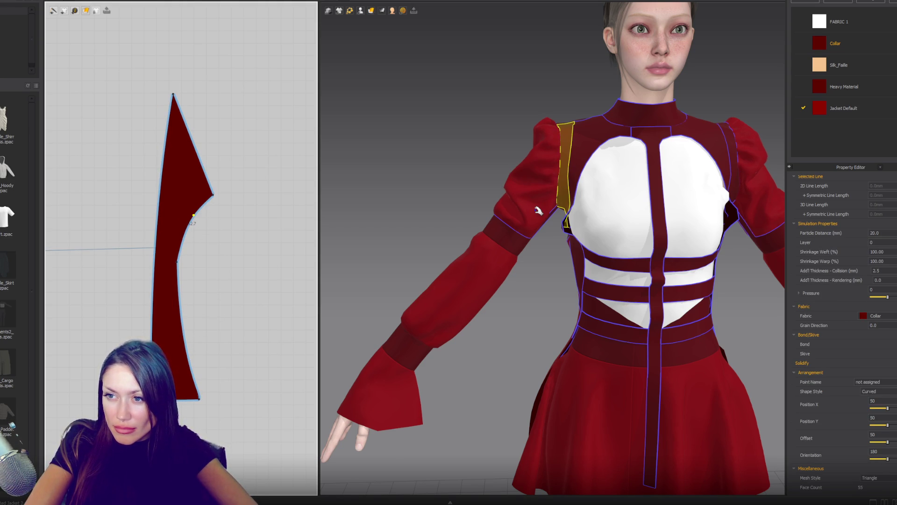
mouse_move(546, 251)
right_down()
mouse_move(560, 261)
mouse_move(534, 245)
mouse_move(725, 214)
mouse_move(693, 220)
mouse_move(683, 193)
mouse_move(656, 172)
mouse_move(621, 182)
mouse_move(559, 243)
mouse_move(542, 245)
mouse_move(613, 214)
mouse_move(551, 241)
mouse_move(690, 218)
mouse_move(643, 198)
mouse_move(603, 205)
mouse_move(680, 212)
right_up()
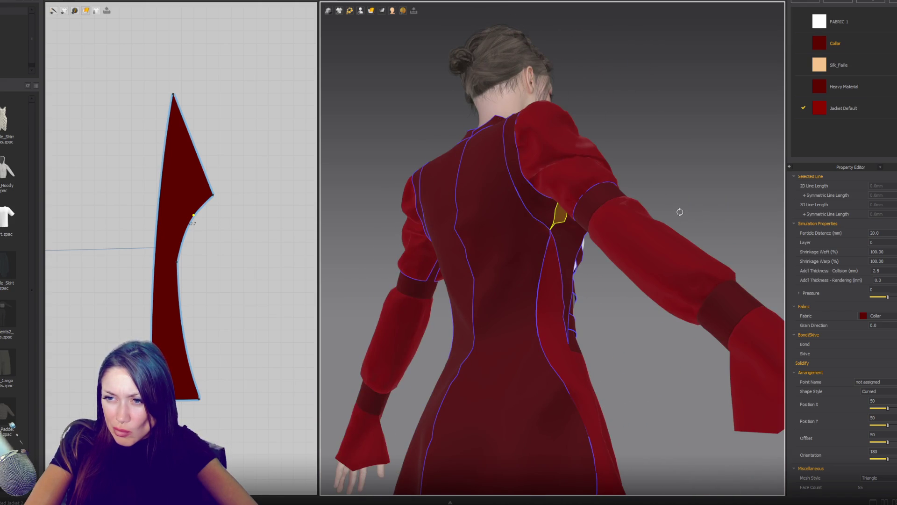
right_drag(303, 368, 304, 247)
mouse_move(457, 280)
right_down()
mouse_move(600, 265)
mouse_move(358, 292)
mouse_move(514, 280)
mouse_move(607, 260)
mouse_move(533, 289)
mouse_move(571, 194)
right_up()
mouse_move(613, 238)
right_down()
mouse_move(561, 243)
mouse_move(607, 235)
right_up()
click(568, 225)
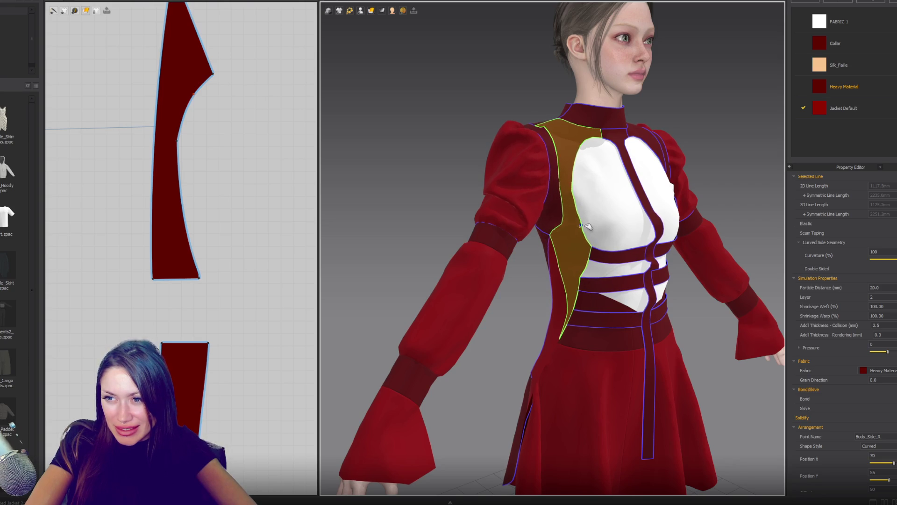
mouse_move(601, 276)
right_down()
mouse_move(594, 271)
mouse_move(637, 262)
mouse_move(547, 277)
right_up()
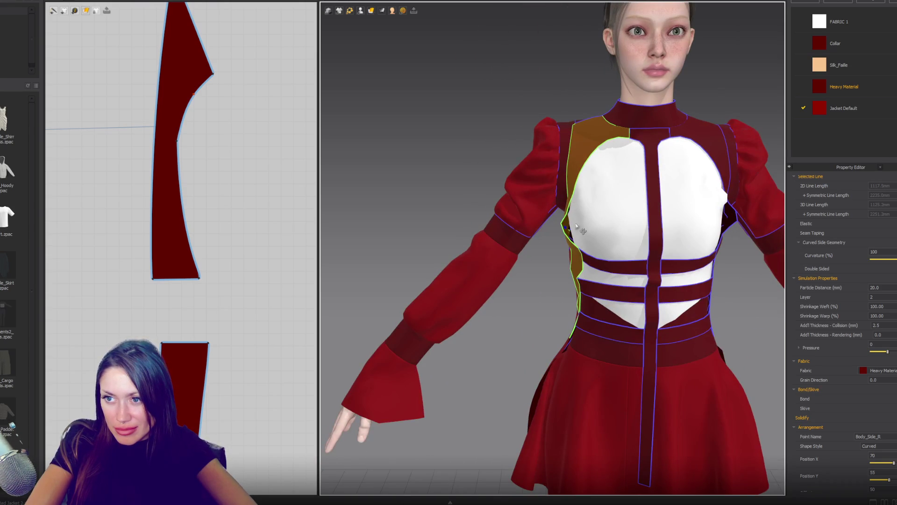
right_drag(575, 249, 628, 231)
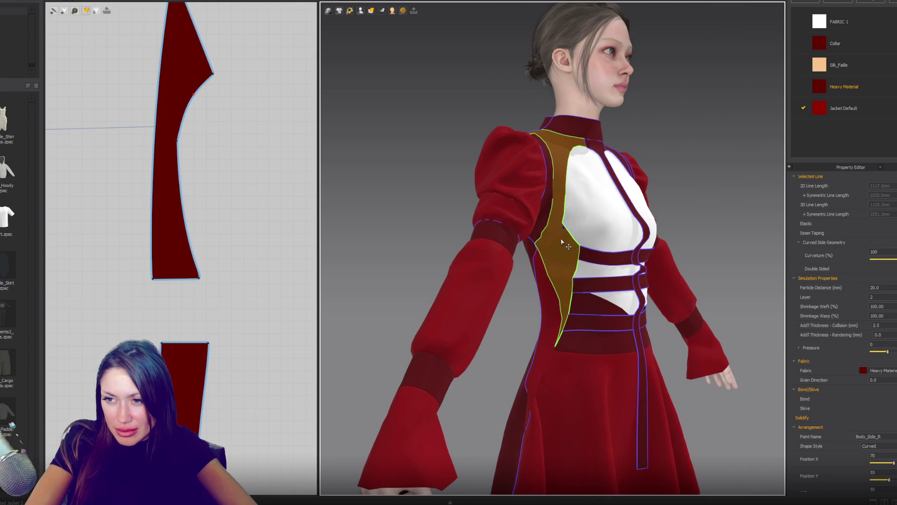
scroll(280, 270, down, 5)
right_drag(211, 379, 209, 156)
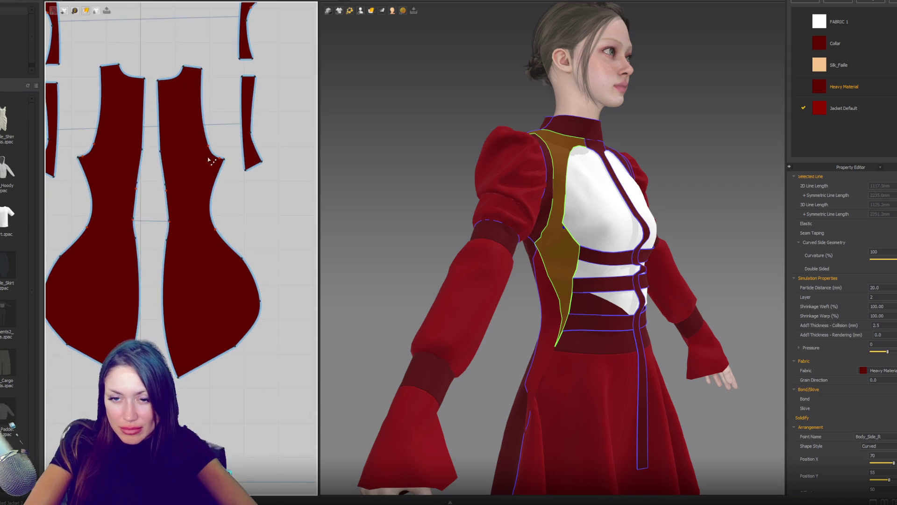
Step: Nudge a point on the side strip piece's edge, then turn to a front view
scroll(208, 156, down, 3)
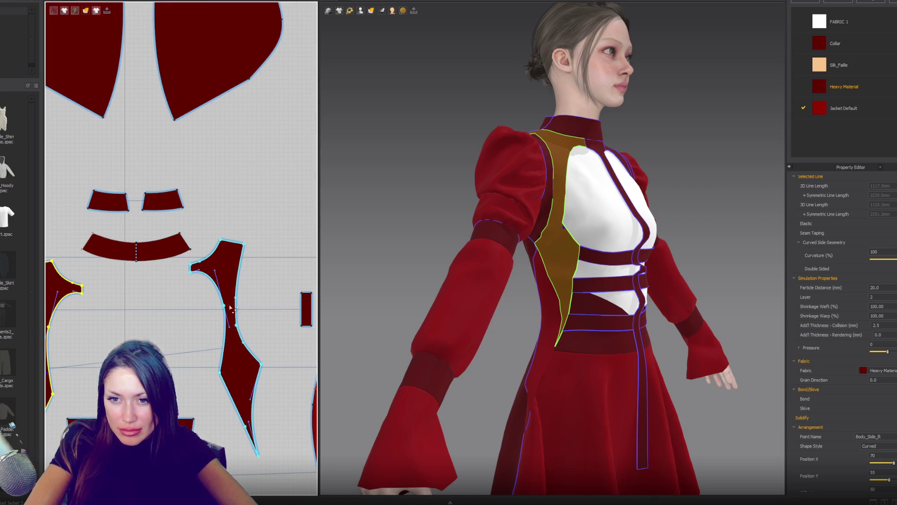
drag(226, 308, 222, 310)
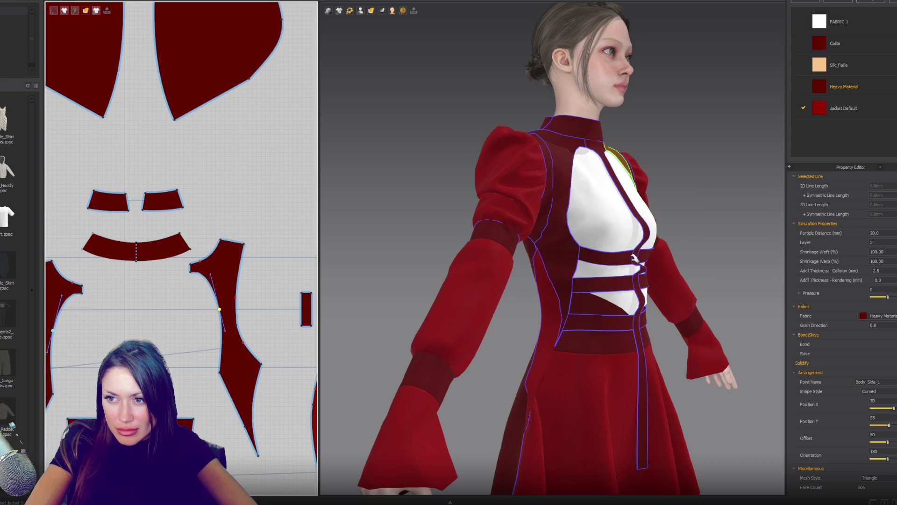
right_drag(647, 266, 603, 249)
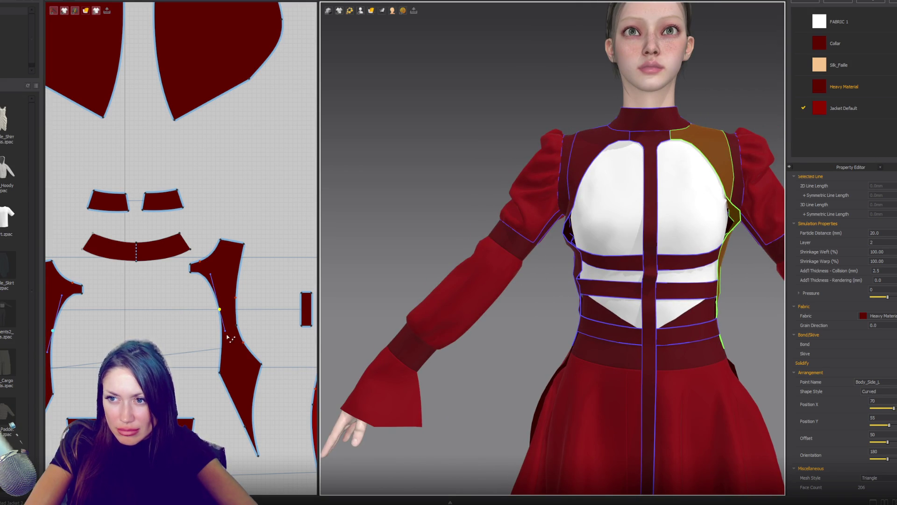
mouse_move(441, 313)
right_down()
mouse_move(514, 304)
mouse_move(413, 307)
right_up()
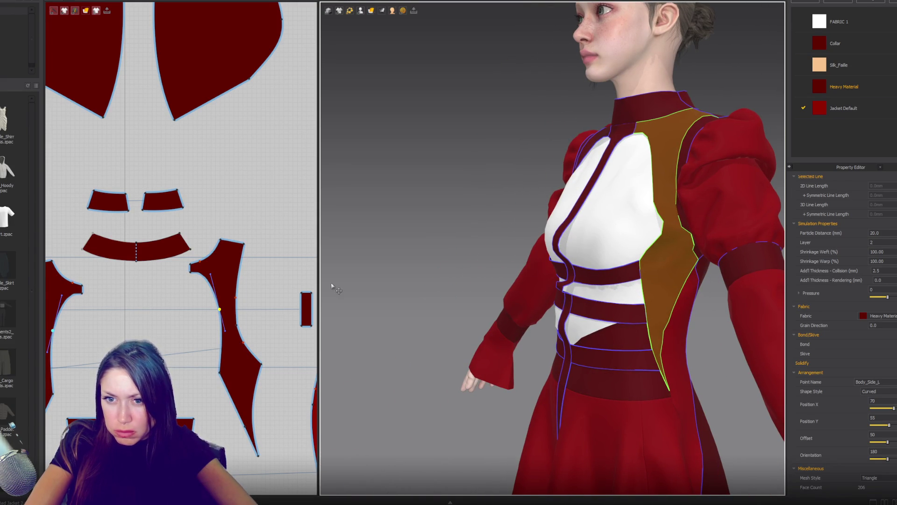
Step: Fix a seam from the small pointed strip to a pattern piece above
right_drag(266, 98, 203, 374)
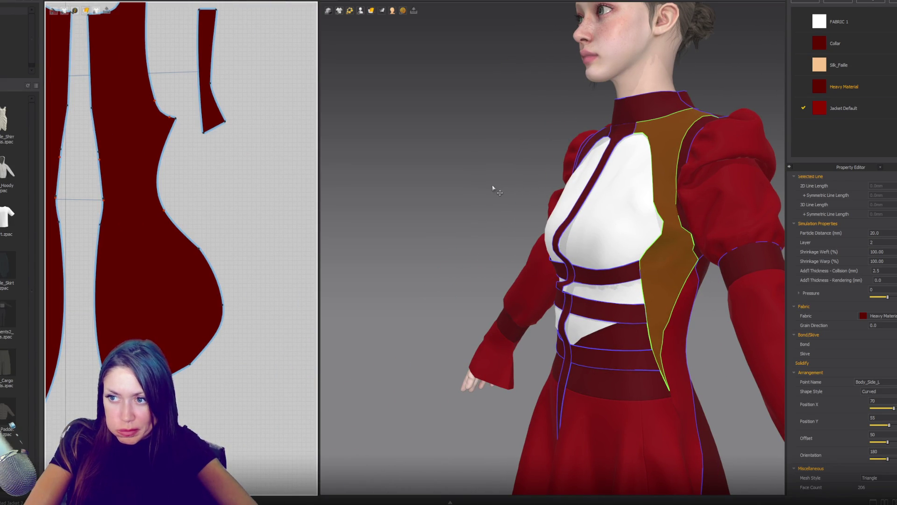
mouse_move(239, 45)
right_down()
mouse_move(219, 104)
mouse_move(253, 314)
right_up()
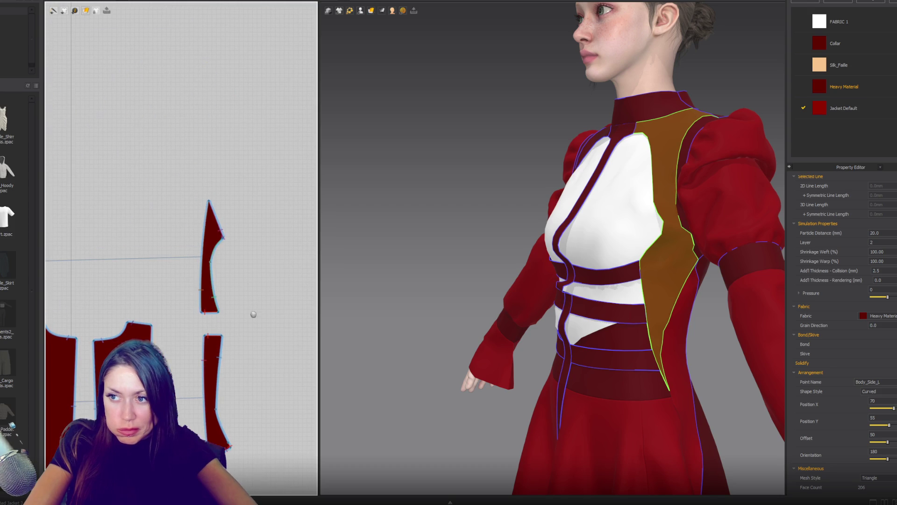
click(217, 251)
Step: Adjust the seam ends along the upper piece and bell-shaped sleeve-cap piece edges
drag(224, 240, 212, 277)
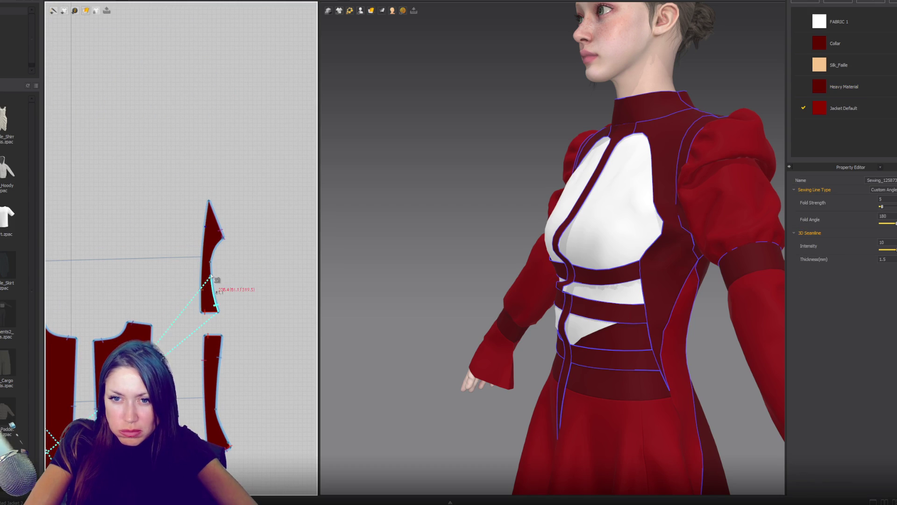
scroll(211, 277, down, 3)
scroll(110, 274, up, 2)
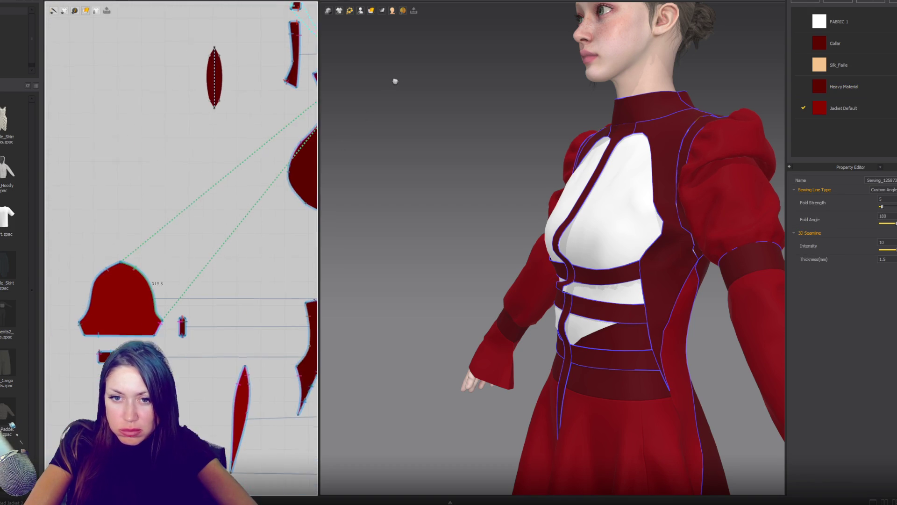
drag(163, 321, 156, 294)
scroll(266, 176, down, 3)
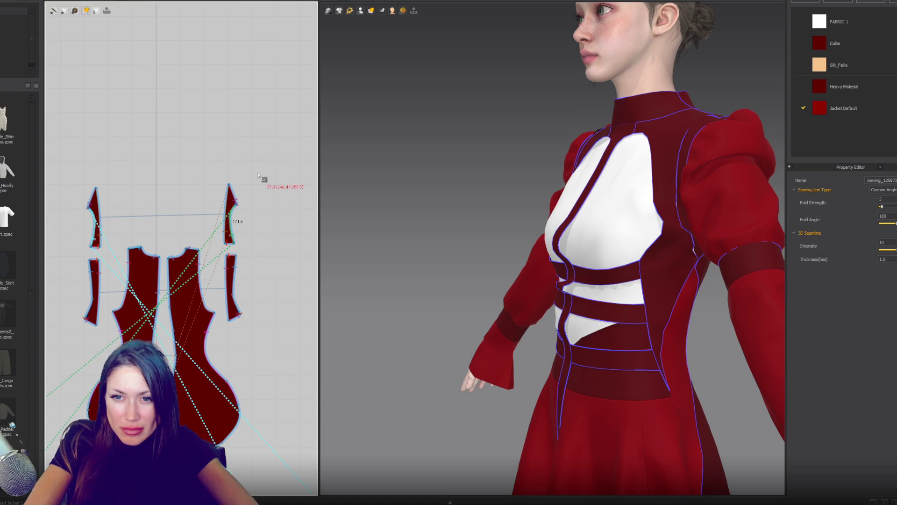
scroll(260, 204, up, 3)
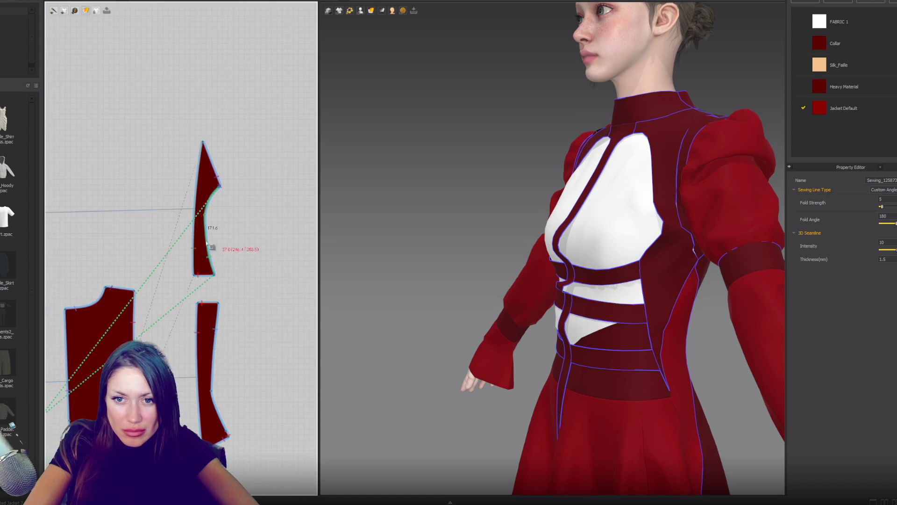
Step: Sew the strip's corner-to-corner edge to the narrow piece's left edge, extending the endpoint upward
click(195, 277)
click(203, 141)
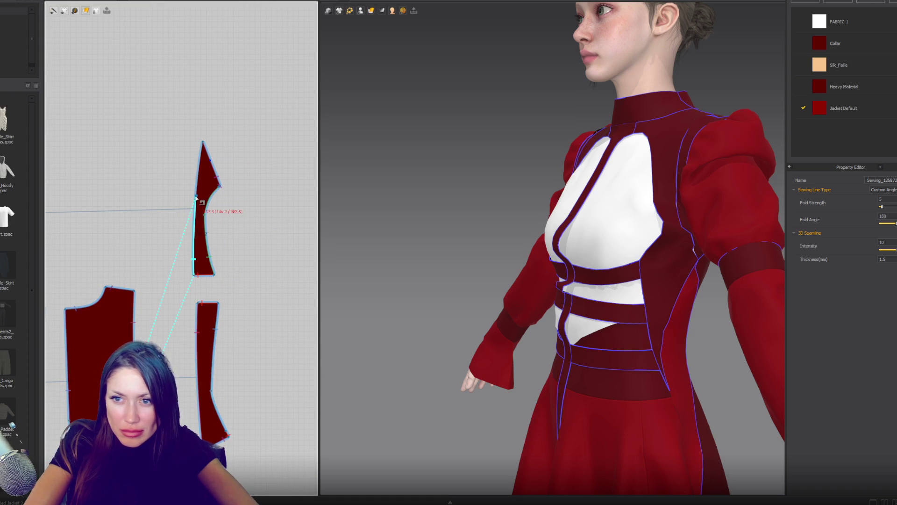
scroll(205, 395, down, 3)
scroll(187, 355, up, 5)
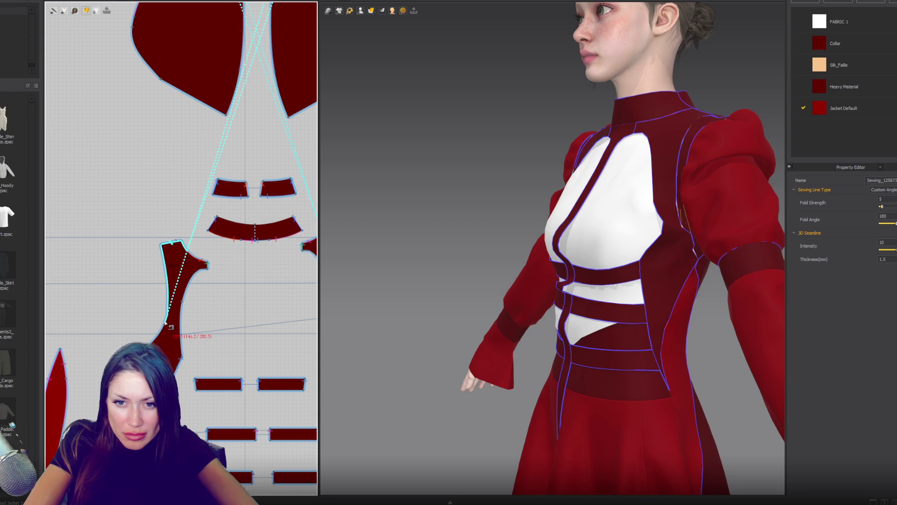
click(165, 334)
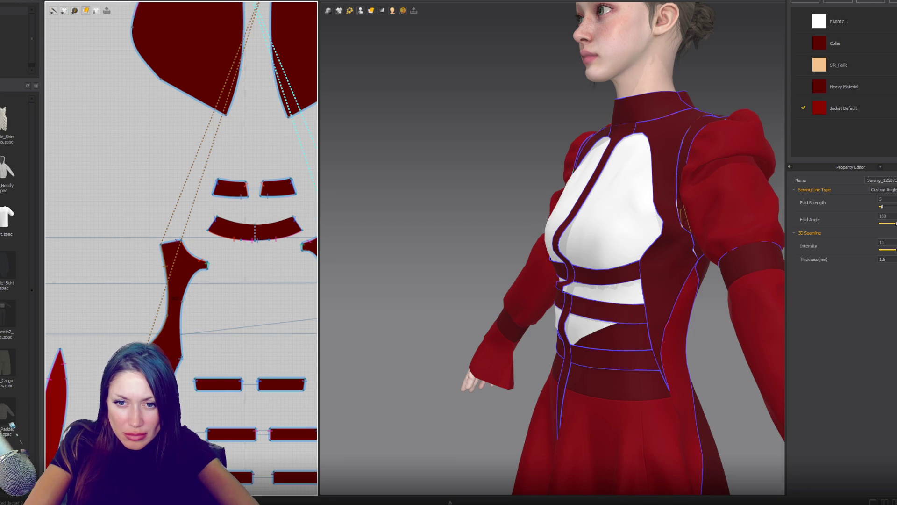
scroll(146, 357, up, 3)
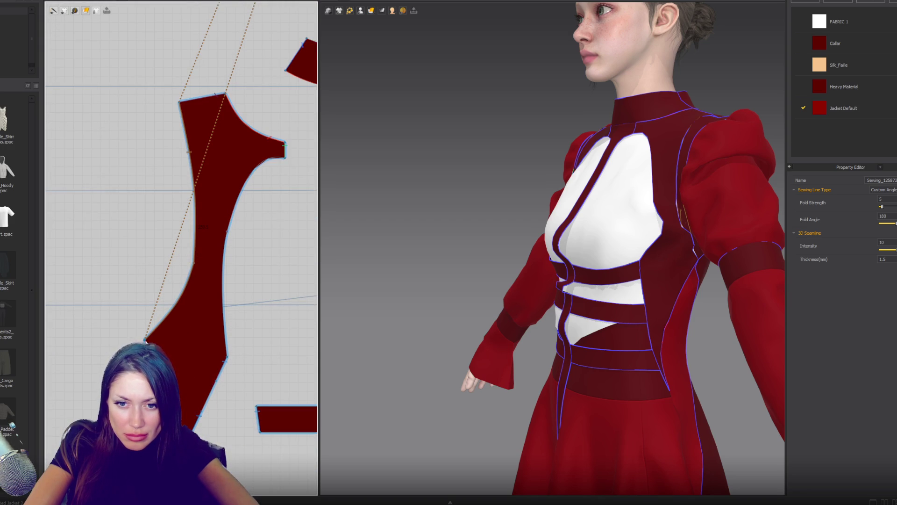
scroll(143, 339, up, 2)
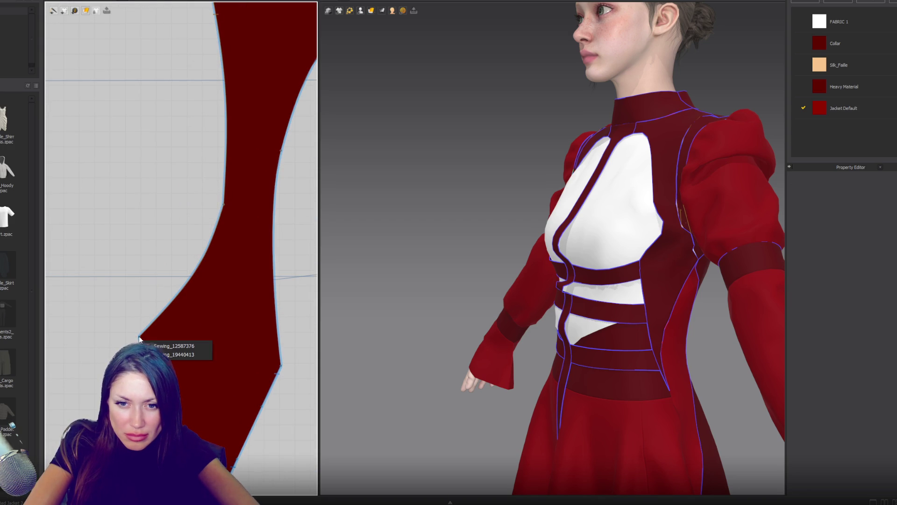
mouse_move(143, 339)
mouse_down()
mouse_move(166, 322)
mouse_move(187, 282)
mouse_move(206, 173)
mouse_up()
scroll(187, 282, down, 2)
middle_drag(197, 116, 199, 173)
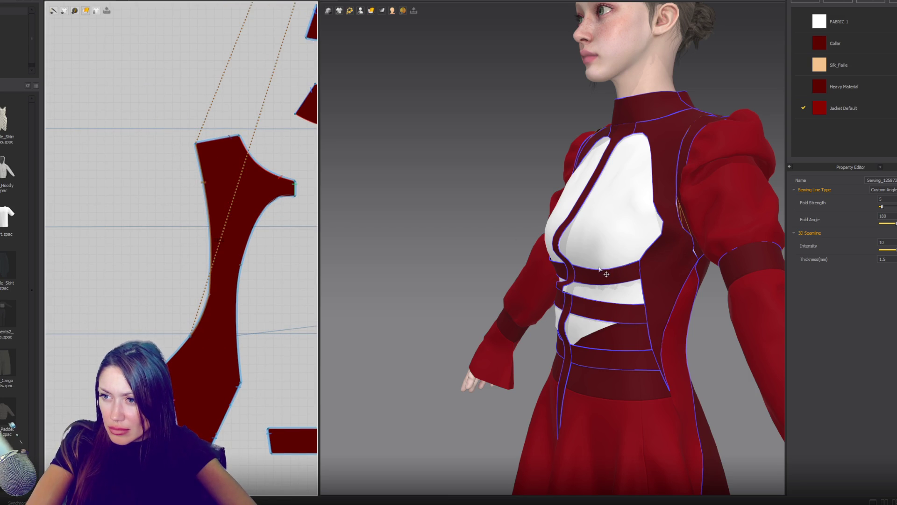
Step: Confirm the new strip seam and check the centred front view
right_drag(601, 270, 631, 293)
key(2)
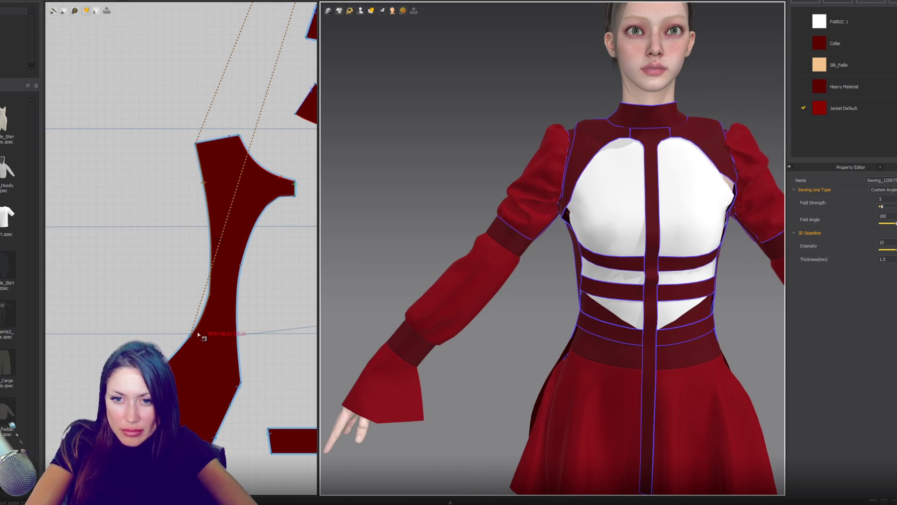
click(212, 296)
scroll(212, 296, down, 5)
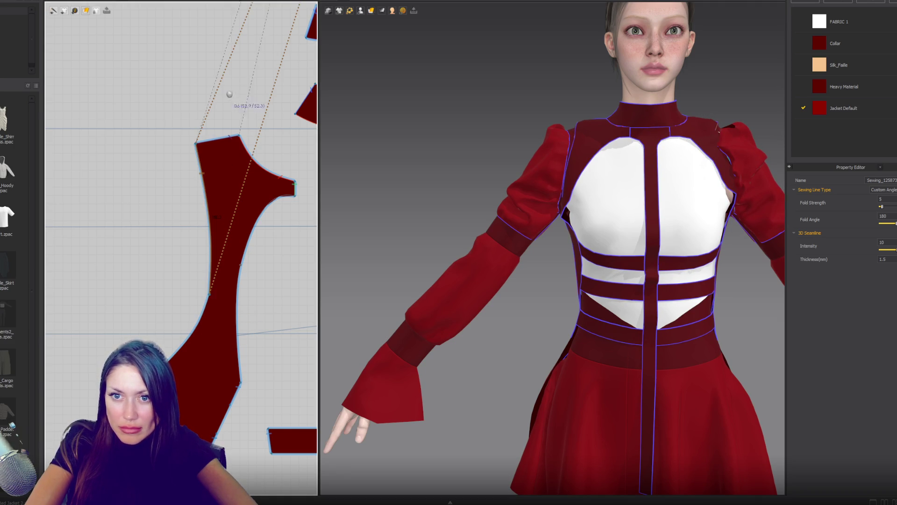
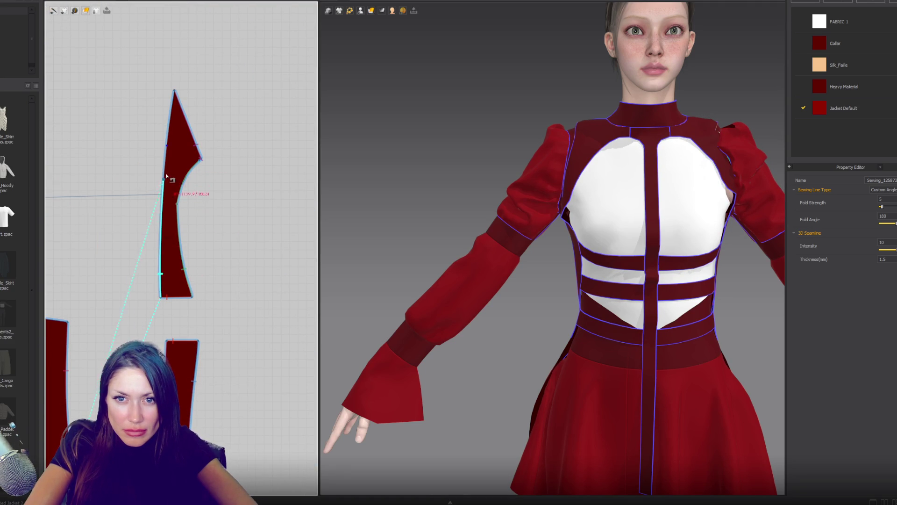
Step: Commit the seam on the strip's edge and simulate the dress on the avatar
click(167, 147)
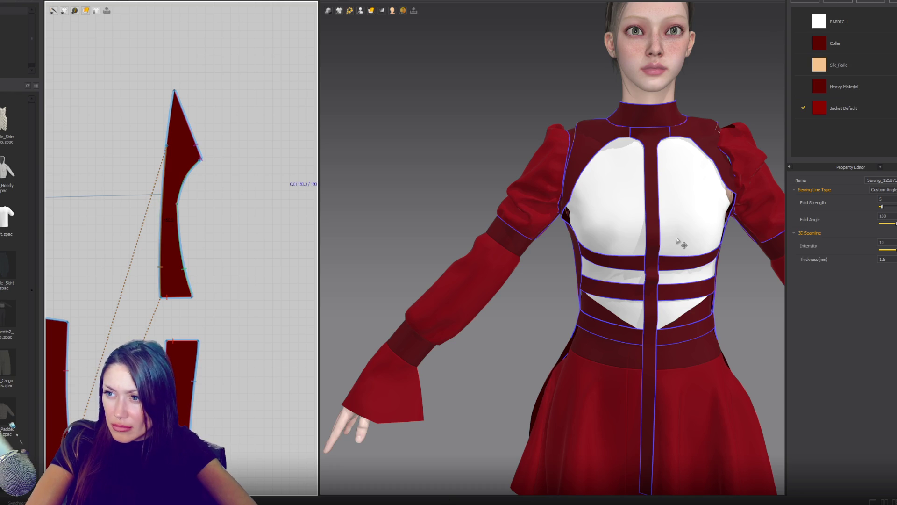
key(space)
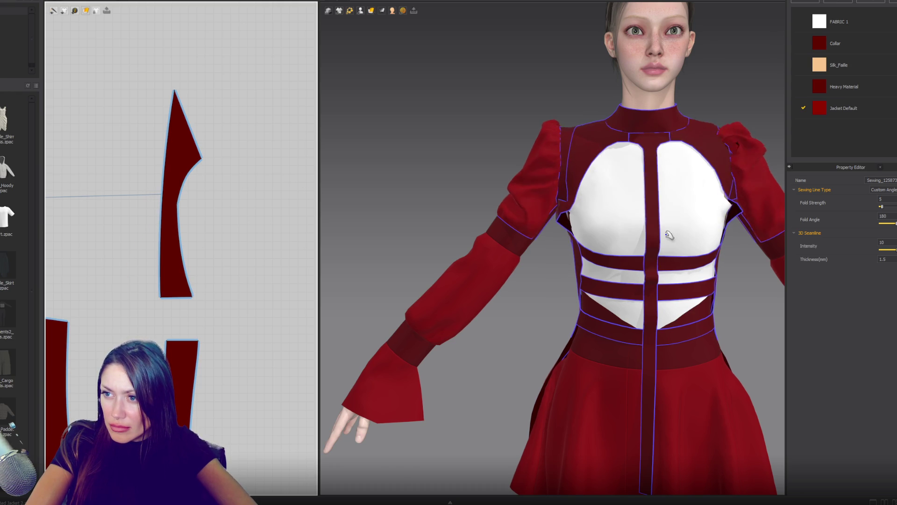
click(772, 140)
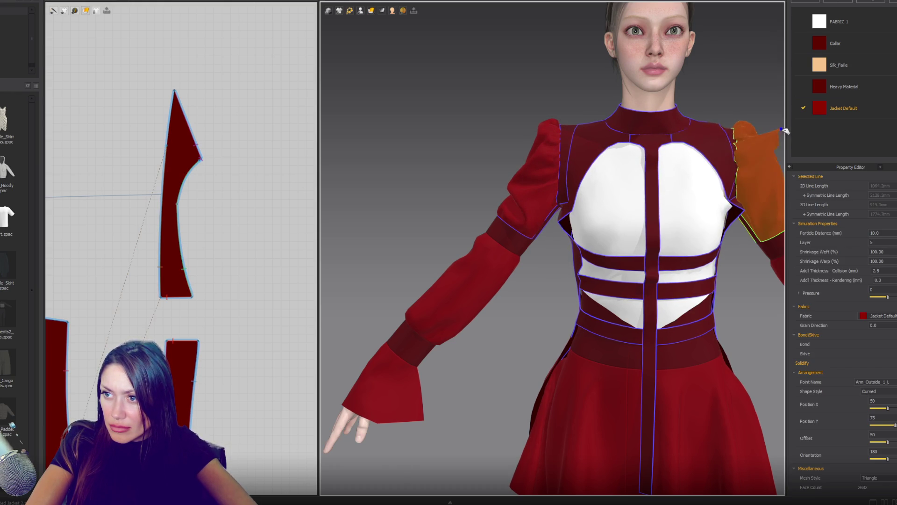
Step: Orbit and zoom around the figure to check the simulated fit, then clear the selection
scroll(573, 284, down, 5)
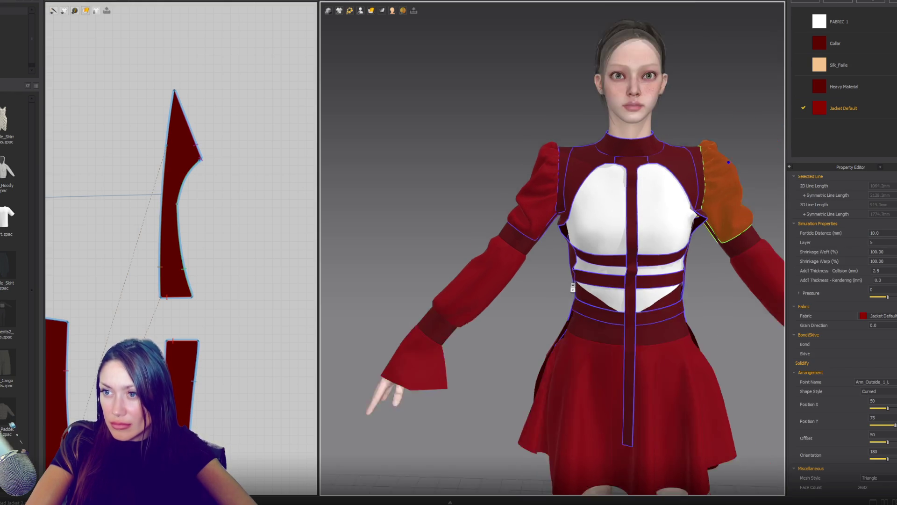
mouse_move(595, 287)
right_down()
mouse_move(591, 261)
mouse_move(668, 271)
mouse_move(579, 267)
right_up()
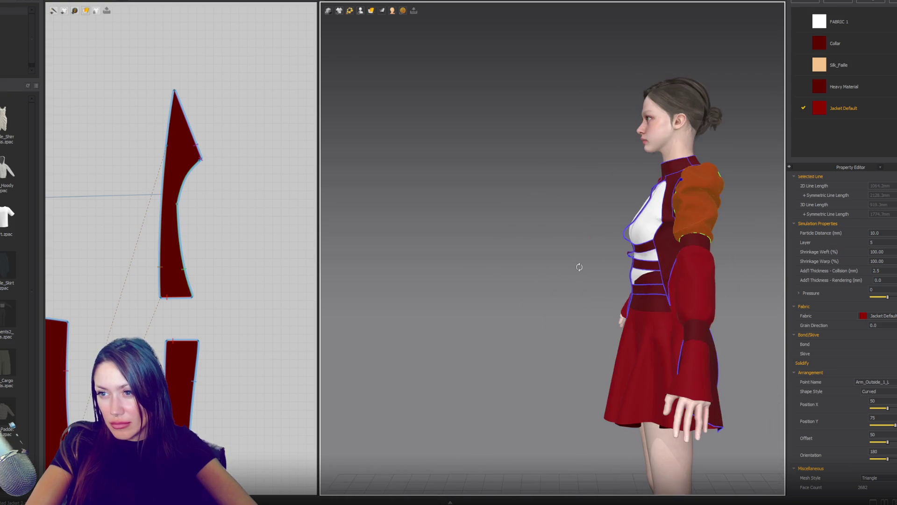
scroll(646, 252, up, 5)
mouse_move(646, 253)
right_down()
mouse_move(692, 250)
mouse_move(548, 240)
mouse_move(561, 248)
right_up()
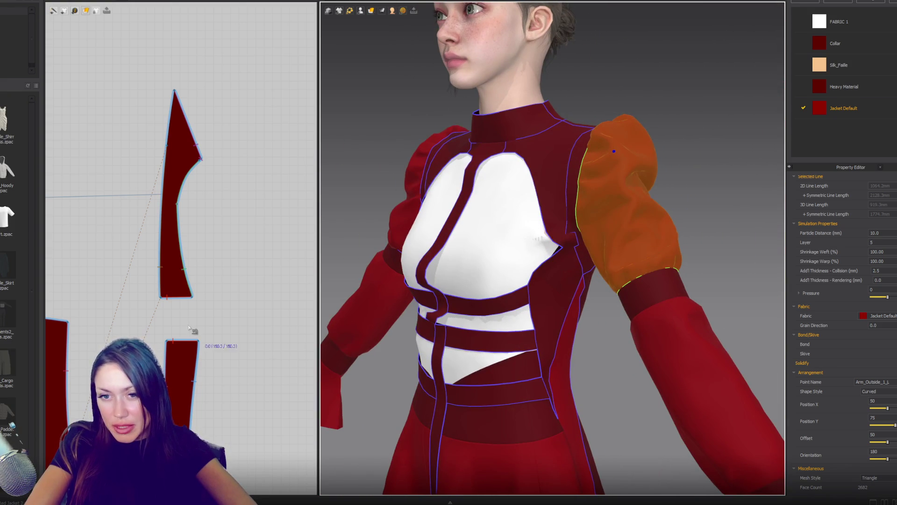
mouse_move(215, 372)
right_down()
mouse_move(214, 261)
mouse_move(253, 73)
right_up()
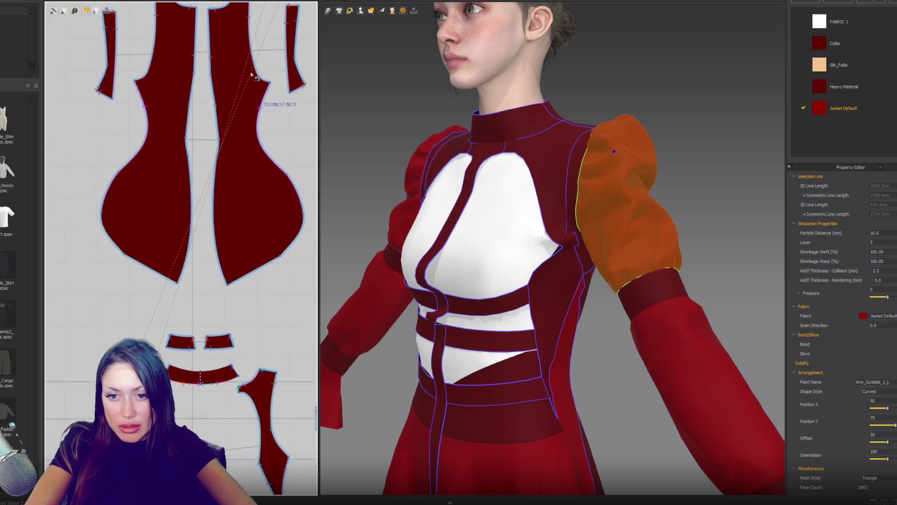
scroll(253, 74, down, 3)
scroll(210, 213, up, 5)
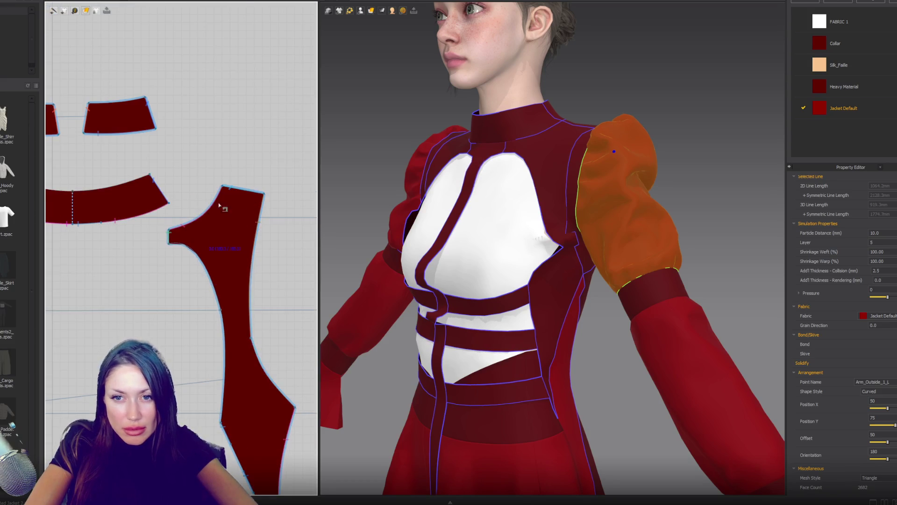
drag(281, 176, 182, 288)
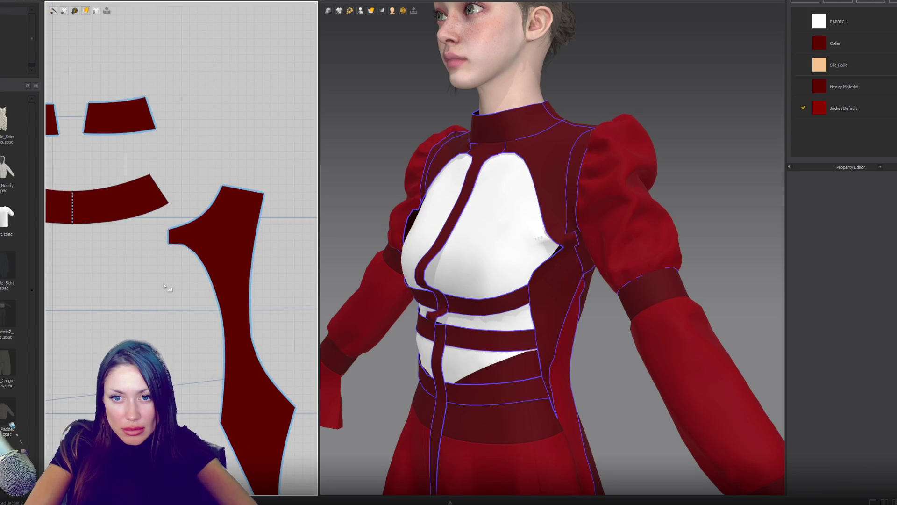
Step: Lower the side bodice panel's shoulder and neck edges in Edit Pattern
click(270, 198)
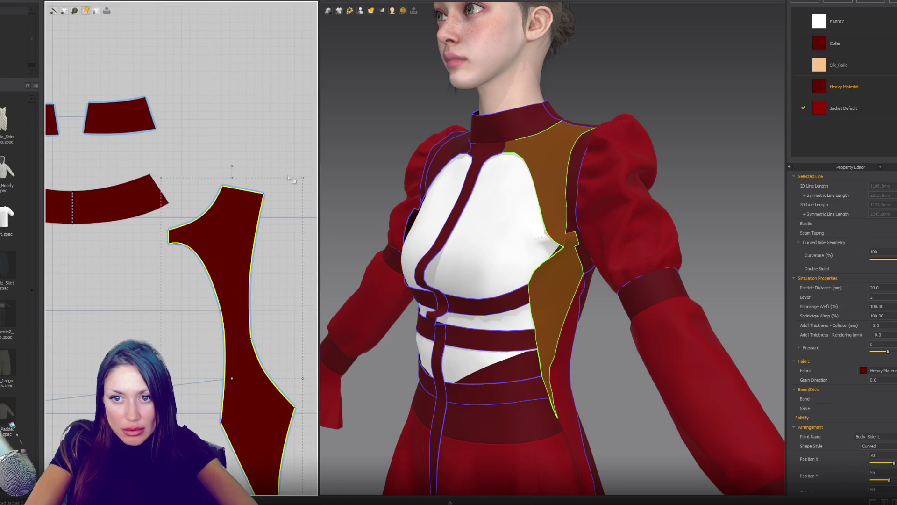
key(z)
key(v)
mouse_move(148, 280)
mouse_down()
mouse_move(299, 173)
mouse_move(189, 255)
mouse_move(147, 261)
mouse_up()
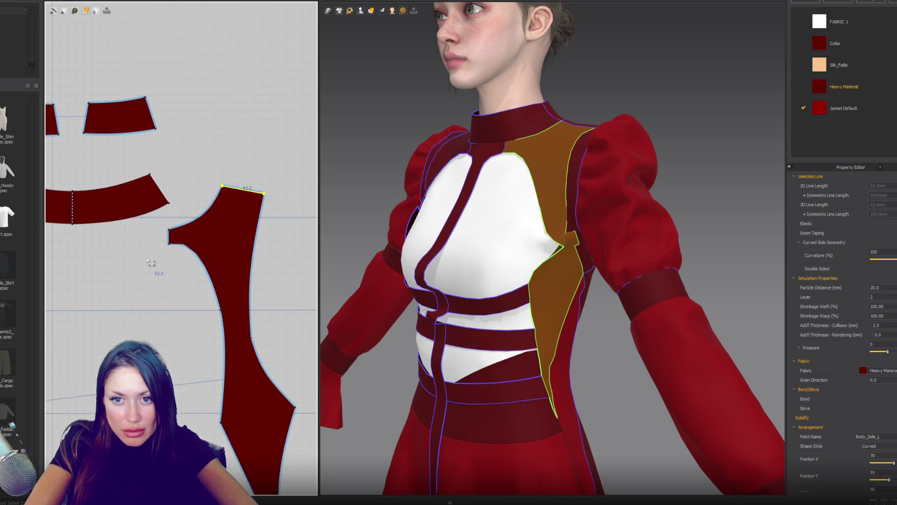
drag(236, 193, 239, 225)
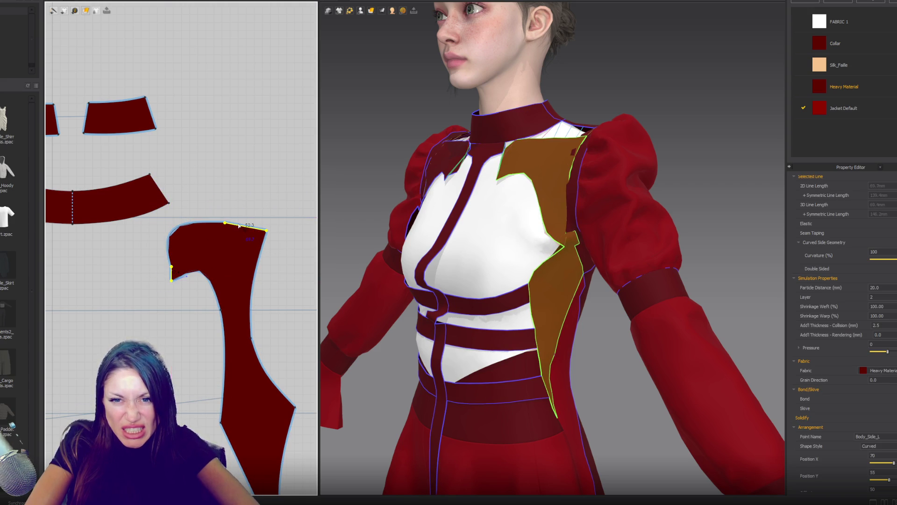
key(ctrl+z)
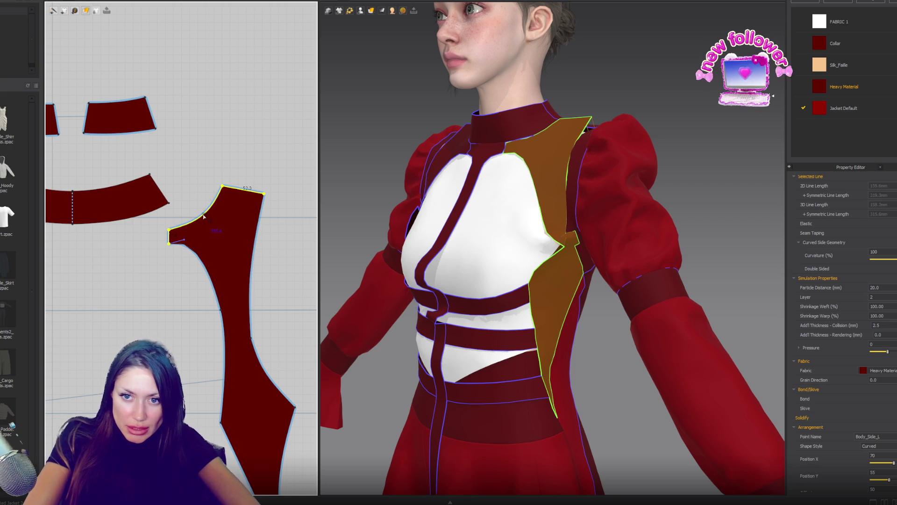
mouse_move(237, 191)
mouse_down()
mouse_move(236, 228)
mouse_move(212, 286)
mouse_up()
Step: Move the panel's top edge and curved armhole edge down
click(220, 309)
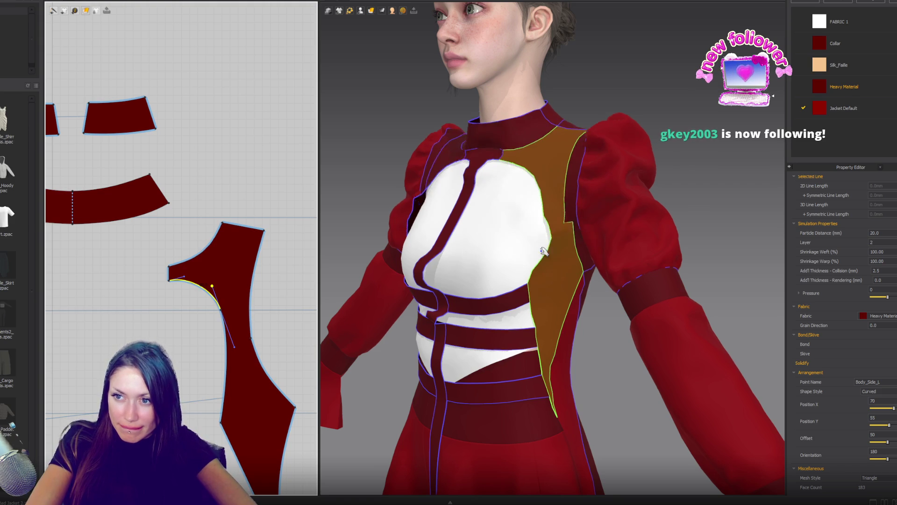
scroll(553, 309, down, 5)
mouse_move(553, 310)
right_down()
mouse_move(529, 290)
mouse_move(546, 268)
mouse_move(495, 280)
mouse_move(584, 290)
mouse_move(574, 268)
right_up()
scroll(546, 267, up, 3)
scroll(583, 291, up, 3)
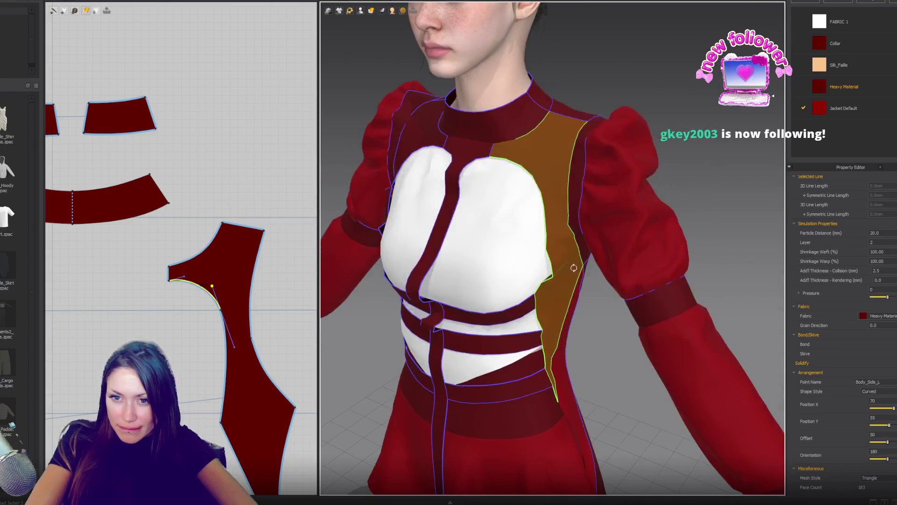
click(200, 244)
click(202, 253)
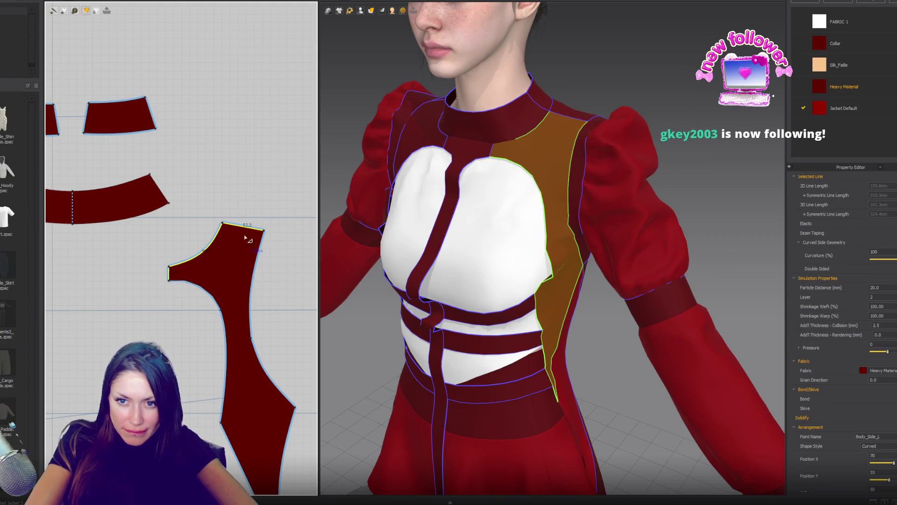
drag(238, 228, 236, 241)
Step: Reshape the curve below the notch with Edit Curvature and orbit to check the panel's fit
drag(221, 312, 216, 332)
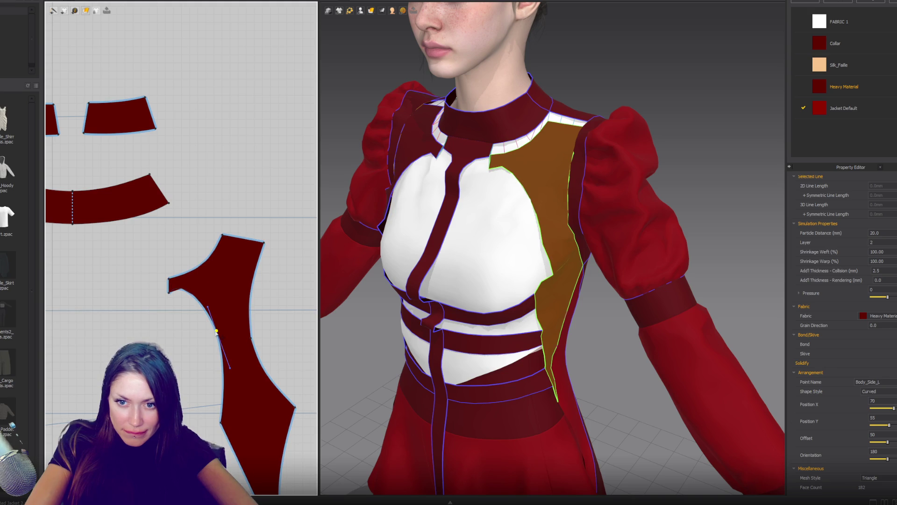
click(205, 315)
drag(206, 316, 187, 289)
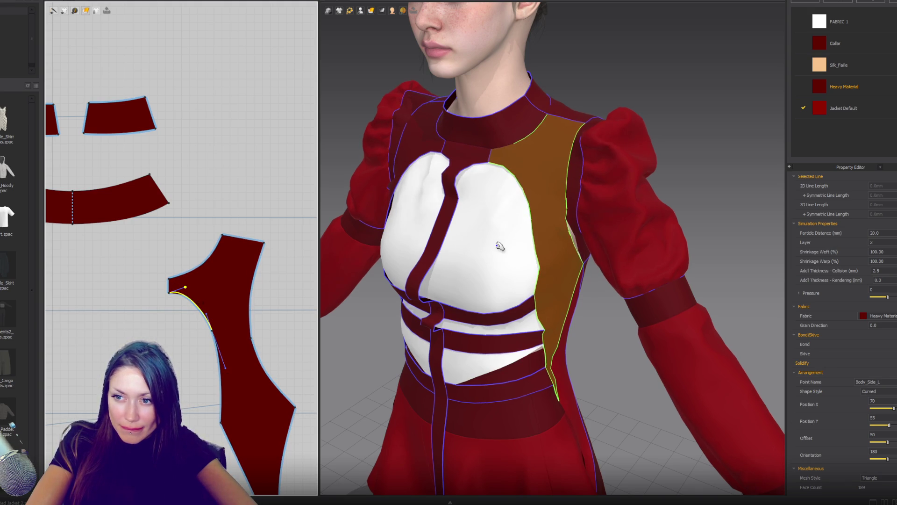
mouse_move(491, 274)
right_down()
mouse_move(524, 260)
mouse_move(475, 258)
mouse_move(444, 219)
right_up()
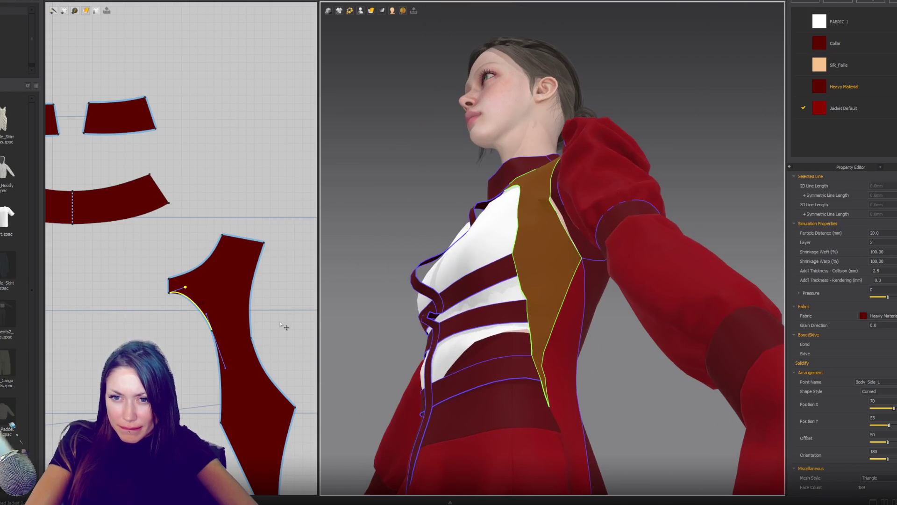
click(249, 336)
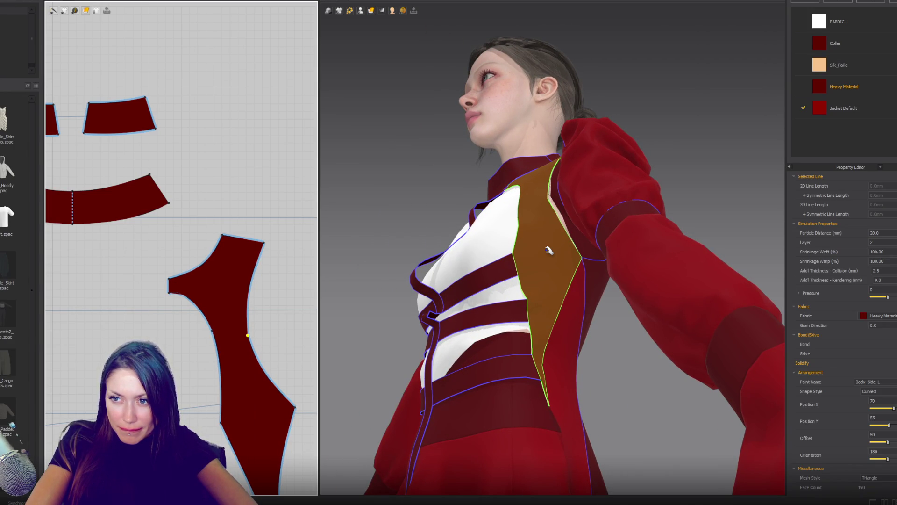
mouse_move(549, 251)
right_down()
mouse_move(639, 313)
mouse_move(594, 285)
mouse_move(547, 294)
mouse_move(579, 275)
right_up()
scroll(234, 233, up, 5)
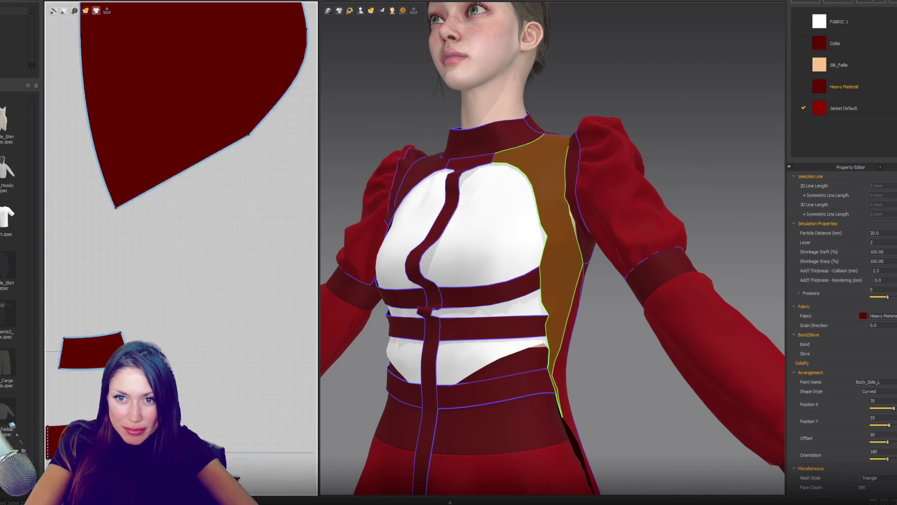
scroll(201, 228, down, 5)
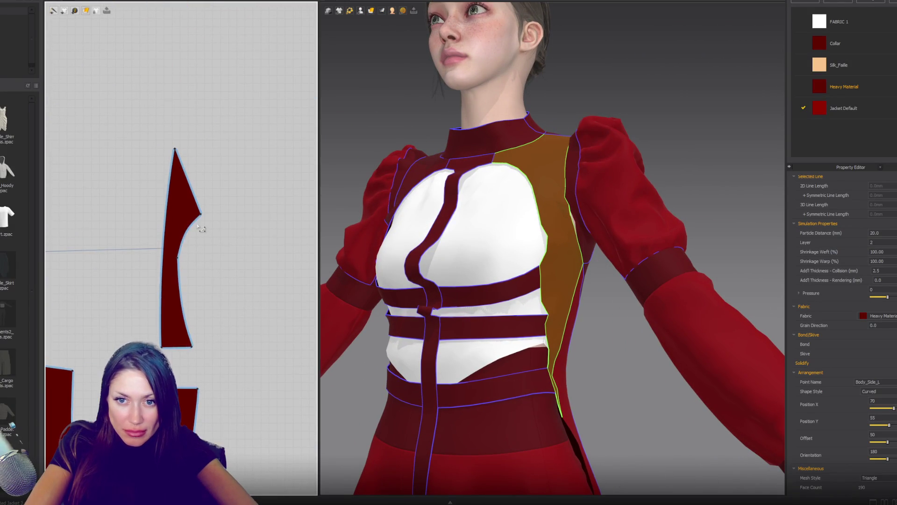
Step: Seam the narrow strip's left edge to the side panel's matching curved edge, then reselect the side panel
click(199, 191)
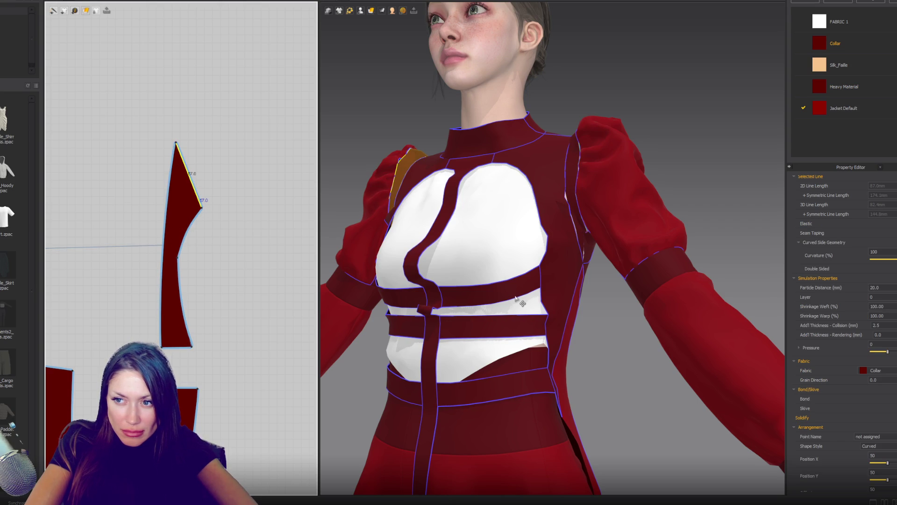
mouse_move(516, 298)
right_down()
mouse_move(635, 285)
mouse_move(667, 296)
mouse_move(523, 294)
right_up()
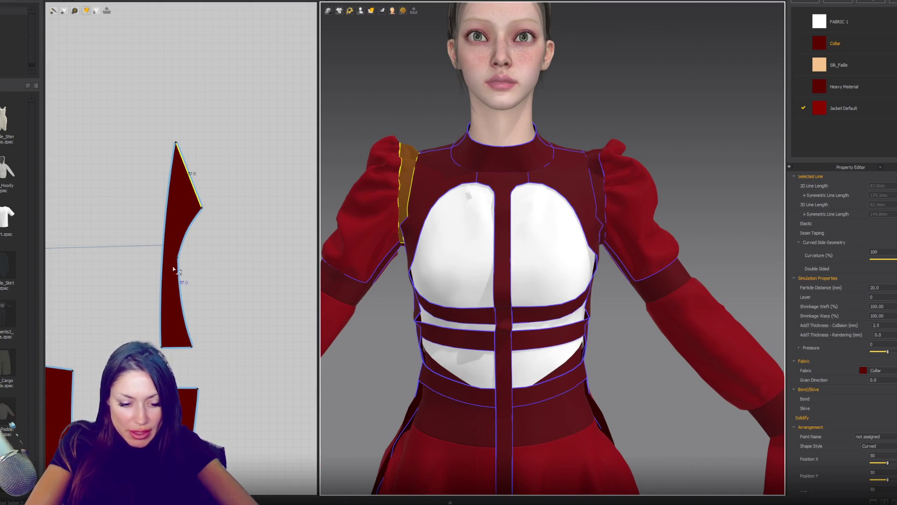
key(b)
click(192, 239)
click(169, 200)
scroll(176, 143, down, 2)
scroll(176, 143, up, 8)
scroll(228, 281, down, 3)
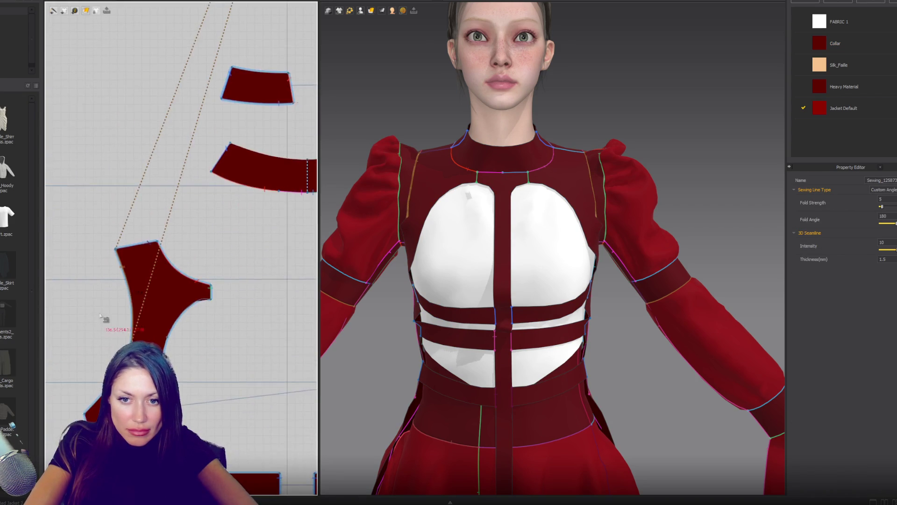
scroll(228, 282, up, 4)
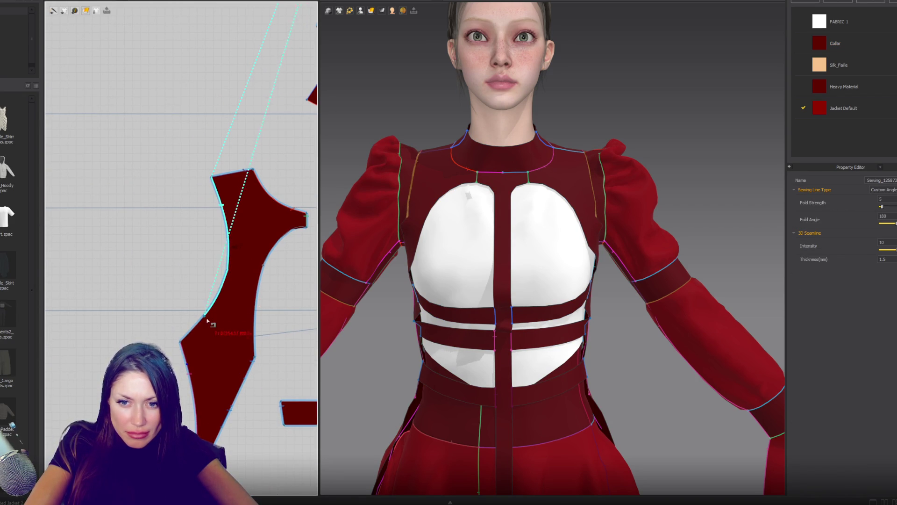
click(181, 344)
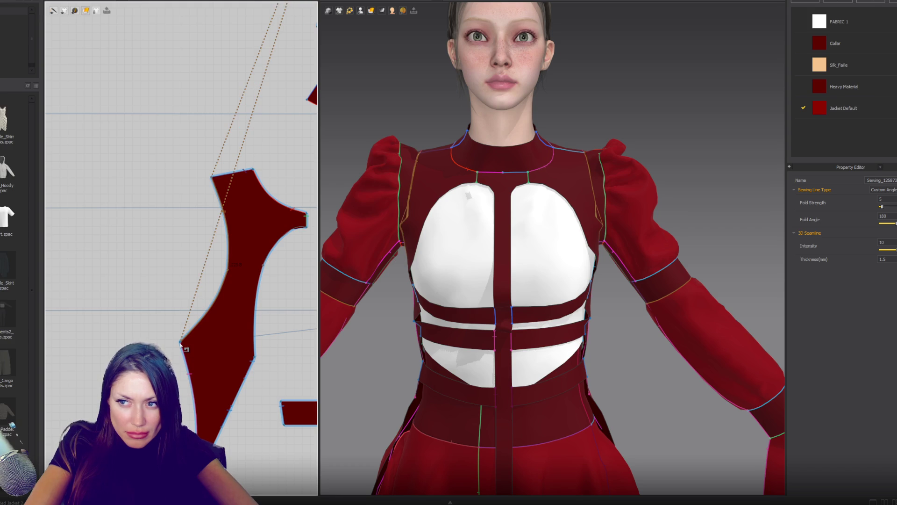
click(205, 326)
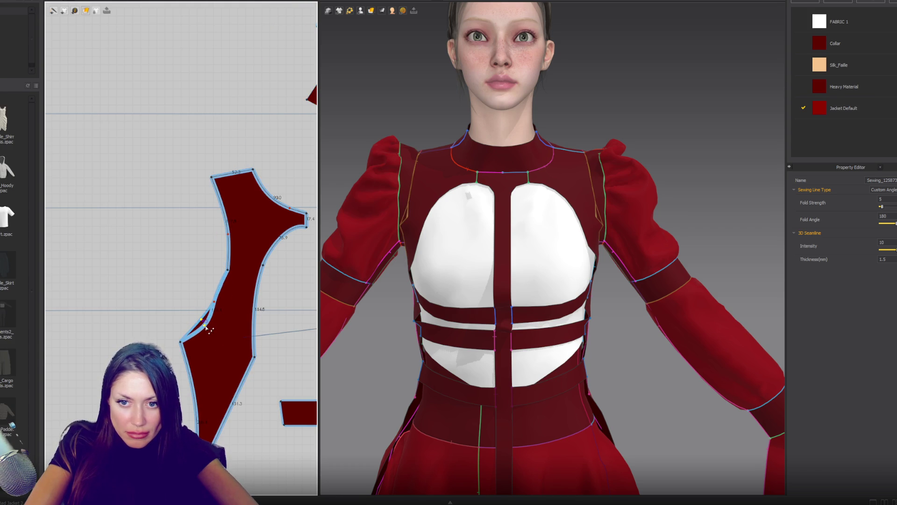
click(215, 304)
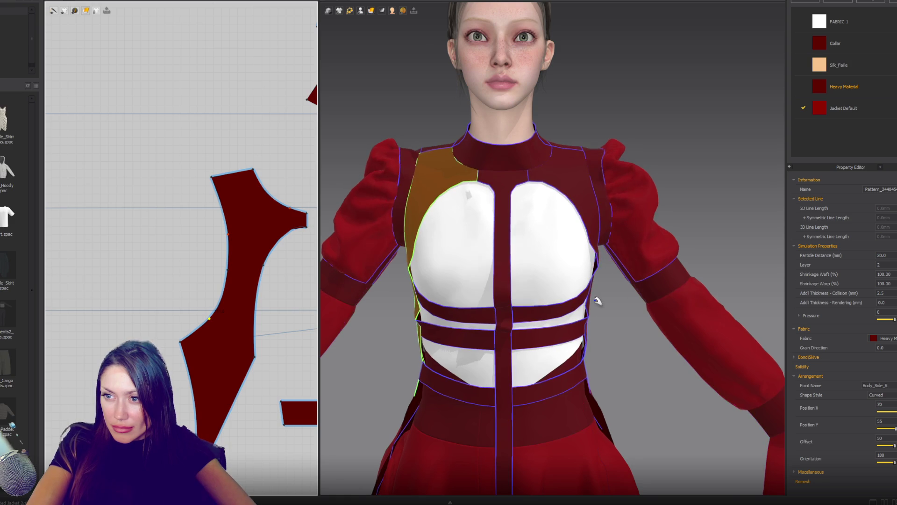
Step: Drag a point on the side panel's inner edge to start lengthening its curve
click(422, 196)
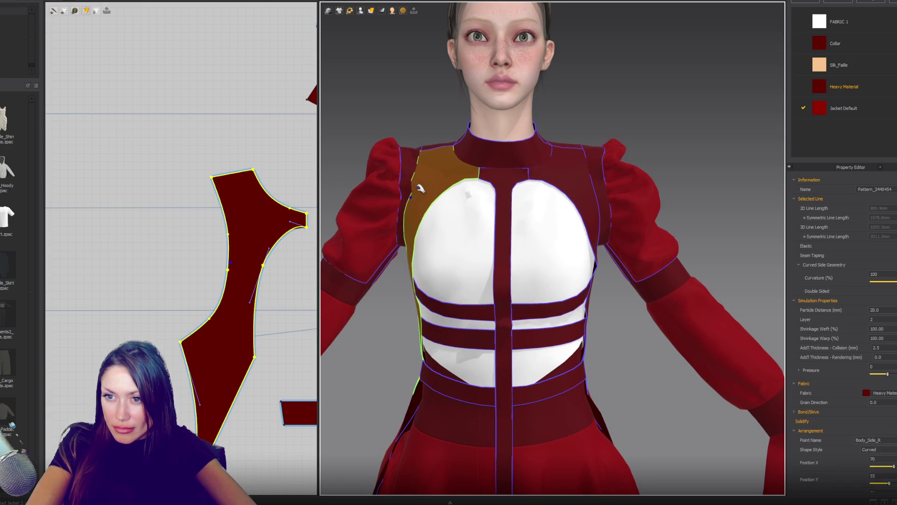
click(595, 220)
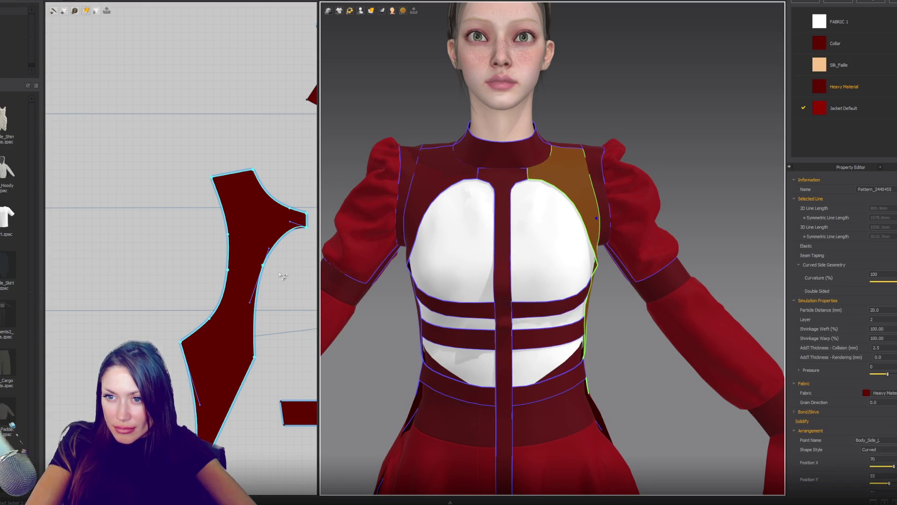
click(232, 270)
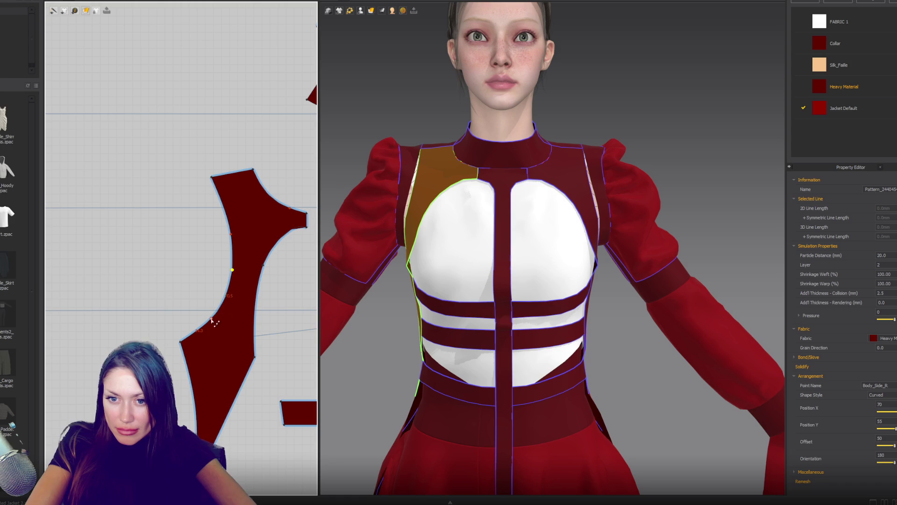
drag(233, 270, 289, 281)
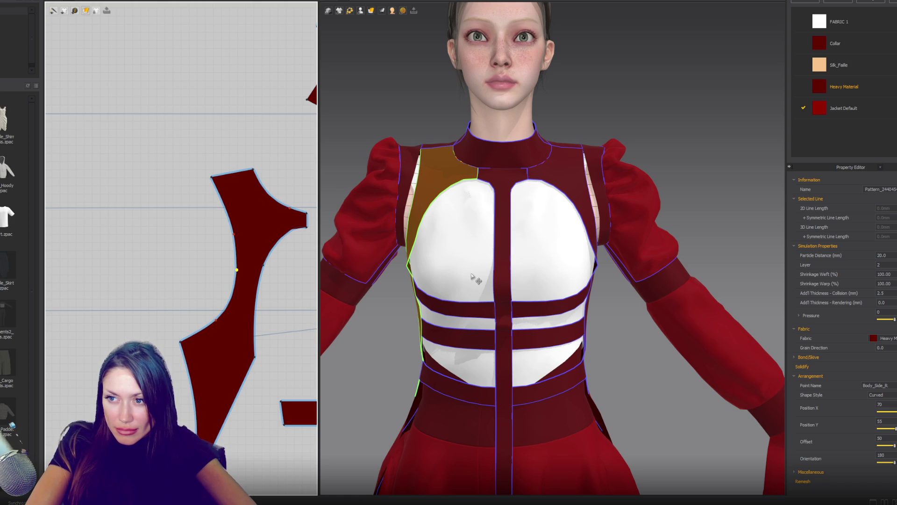
right_drag(565, 296, 515, 275)
scroll(270, 347, down, 5)
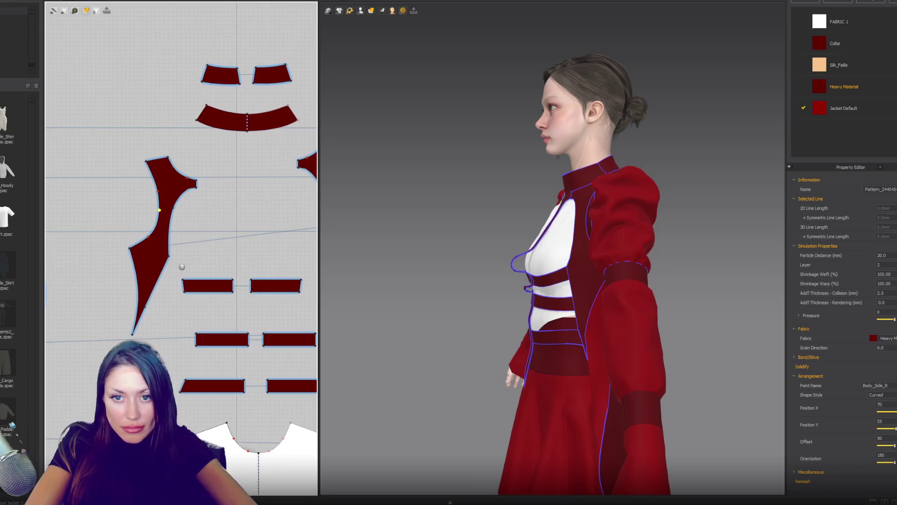
scroll(163, 223, up, 6)
click(163, 224)
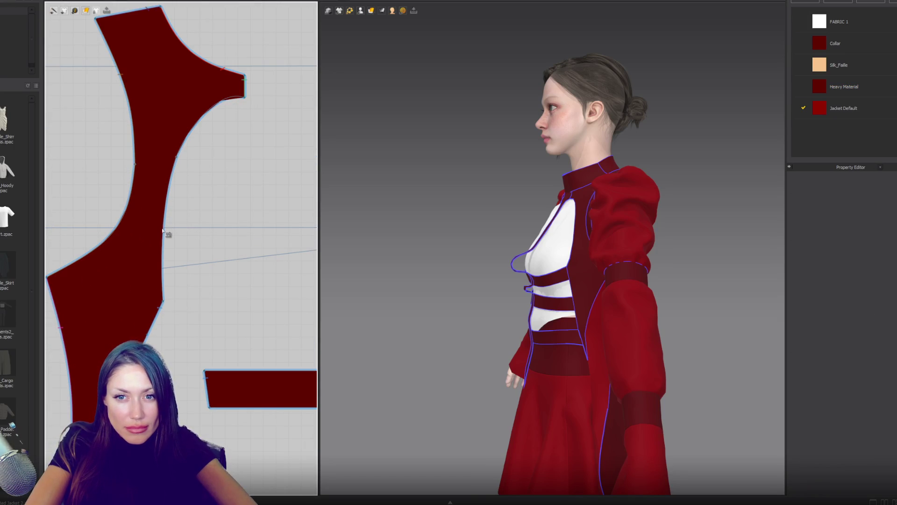
Step: Pull the lower edge point down, smooth the curve's Bezier handle, and deselect
click(155, 321)
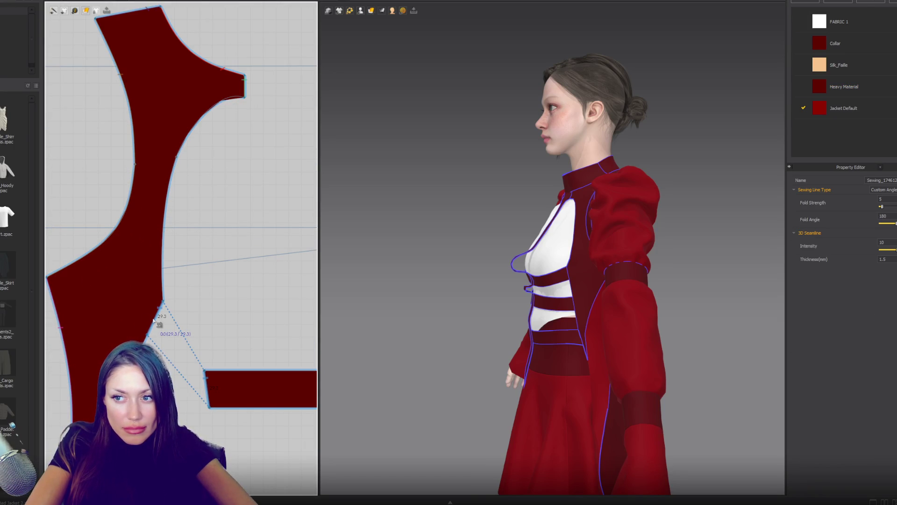
click(164, 303)
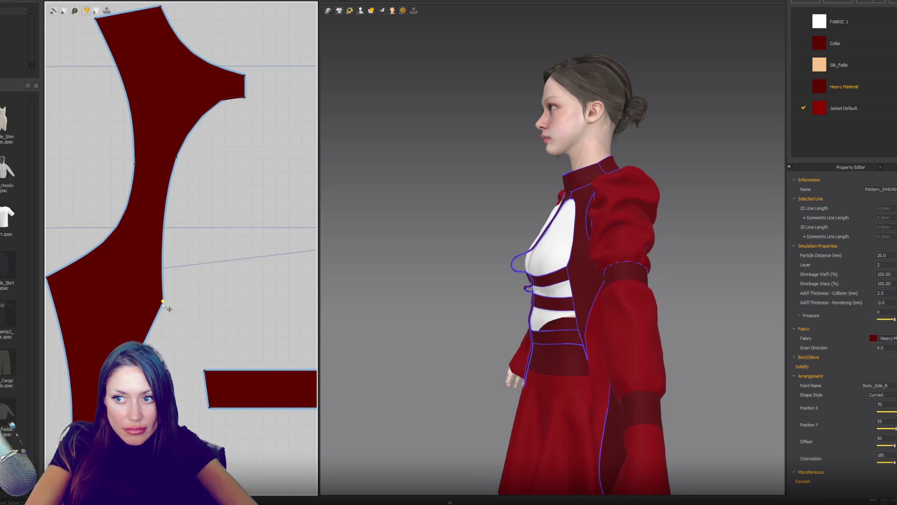
drag(163, 303, 144, 343)
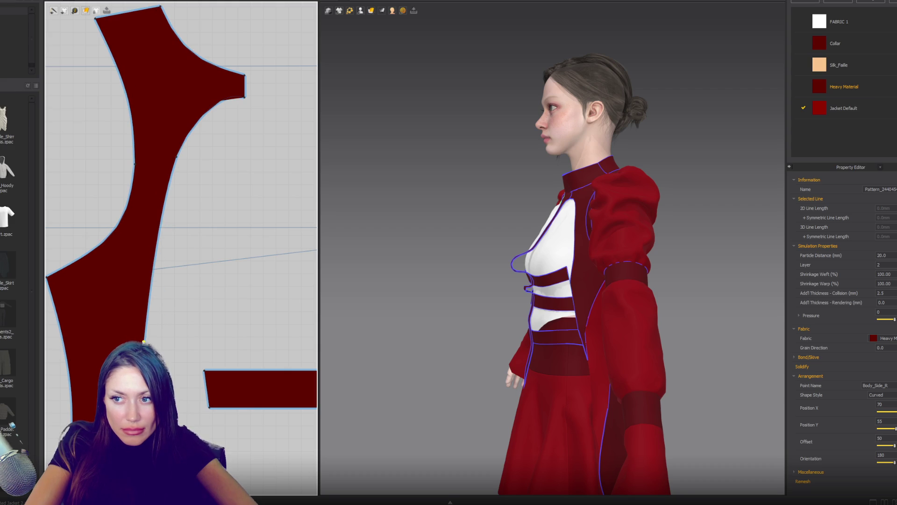
click(153, 253)
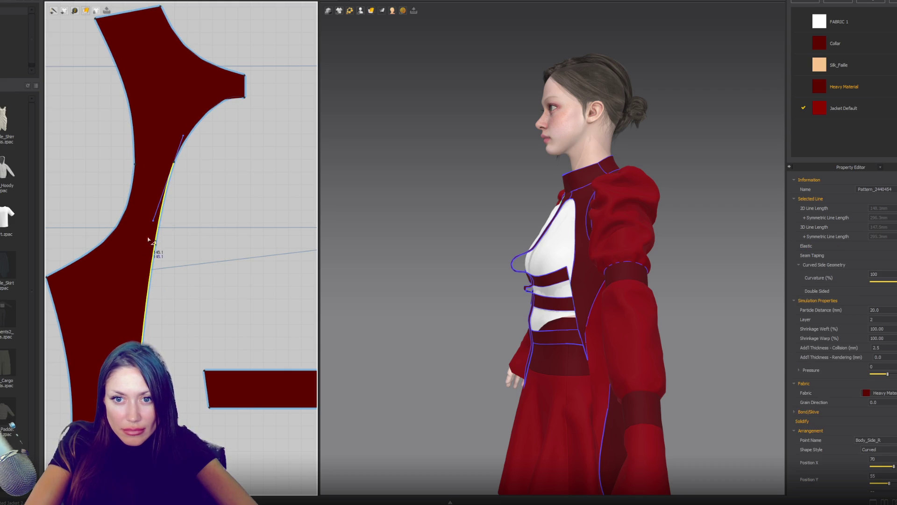
drag(153, 220, 150, 224)
key(Escape)
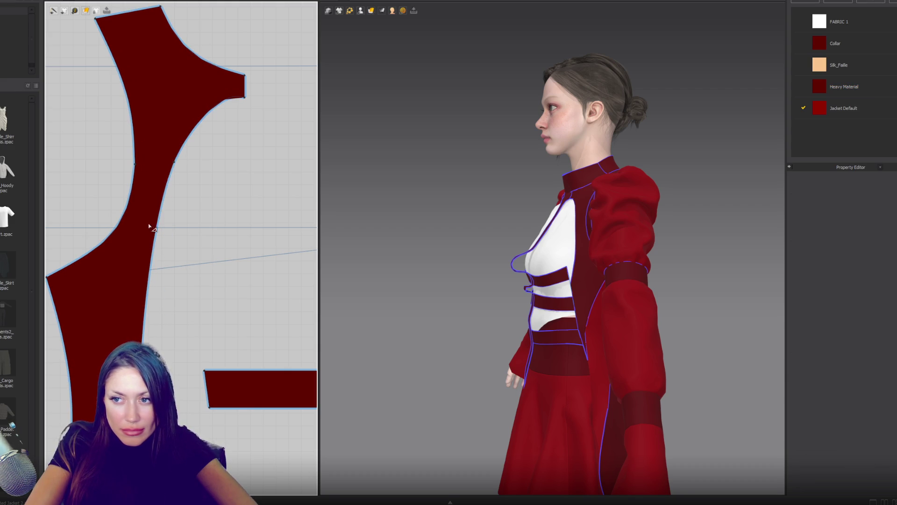
mouse_move(351, 264)
right_down()
mouse_move(451, 257)
mouse_move(375, 309)
right_up()
Step: Sew the upper and lower strip pieces to the side panel's reshaped edge
key(b)
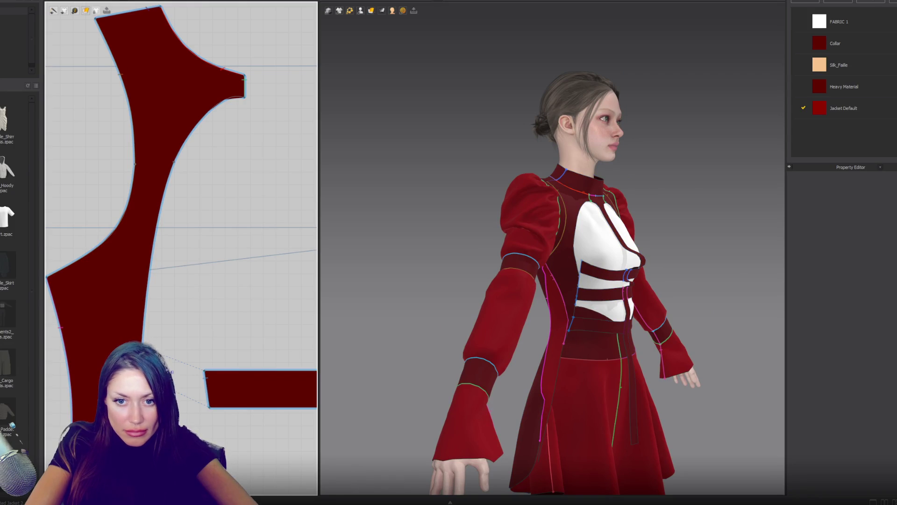
click(208, 387)
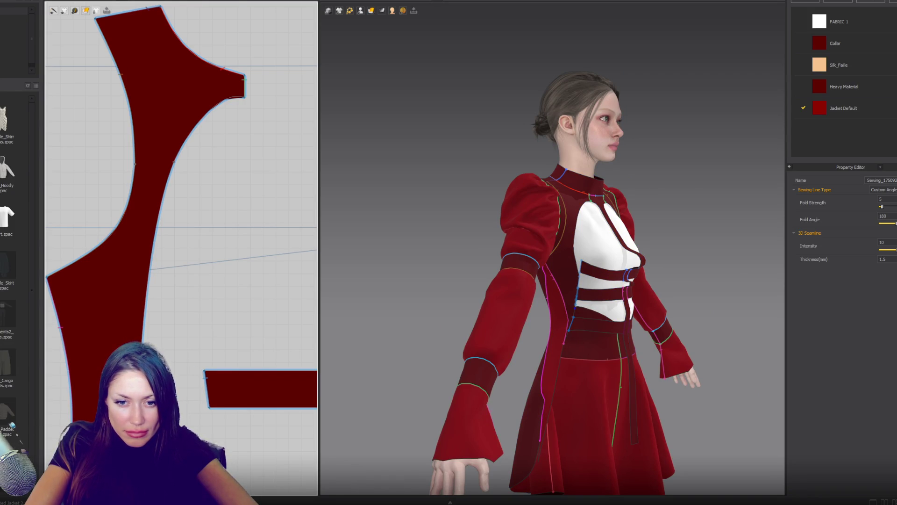
middle_drag(164, 281, 194, 174)
click(140, 312)
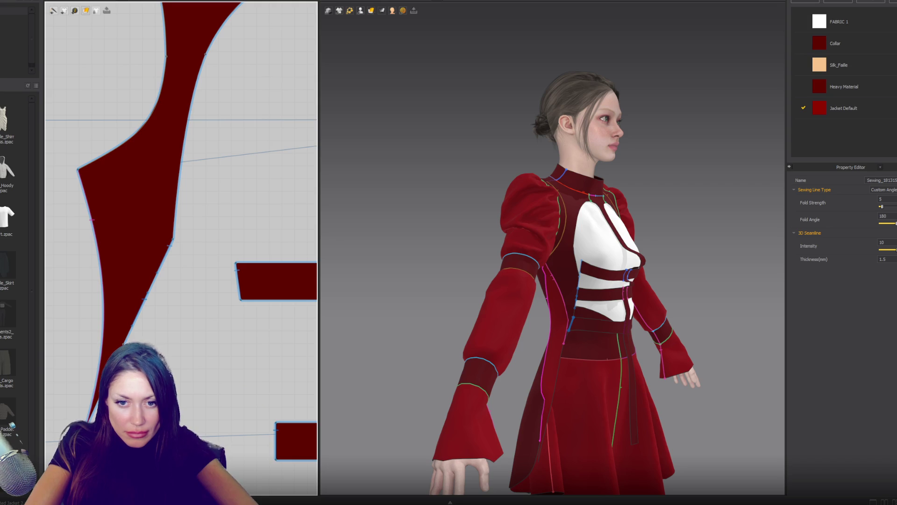
key(ctrl+z)
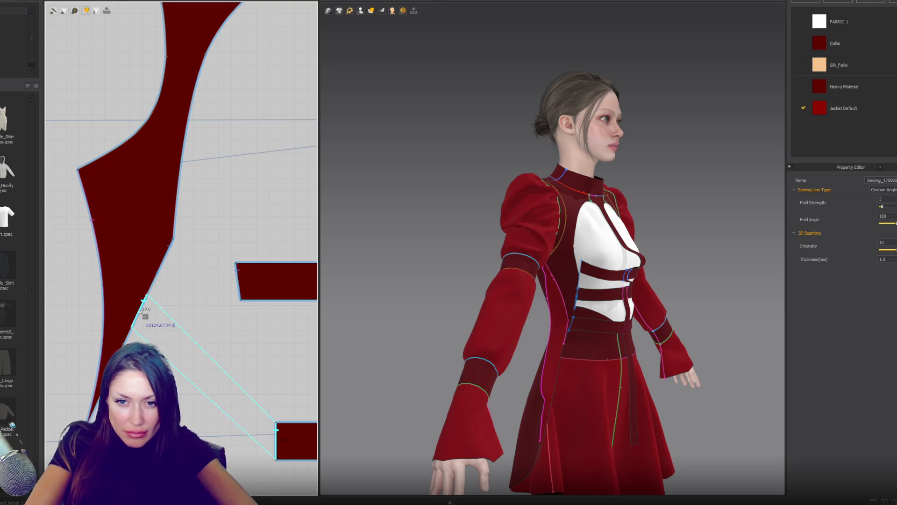
click(555, 366)
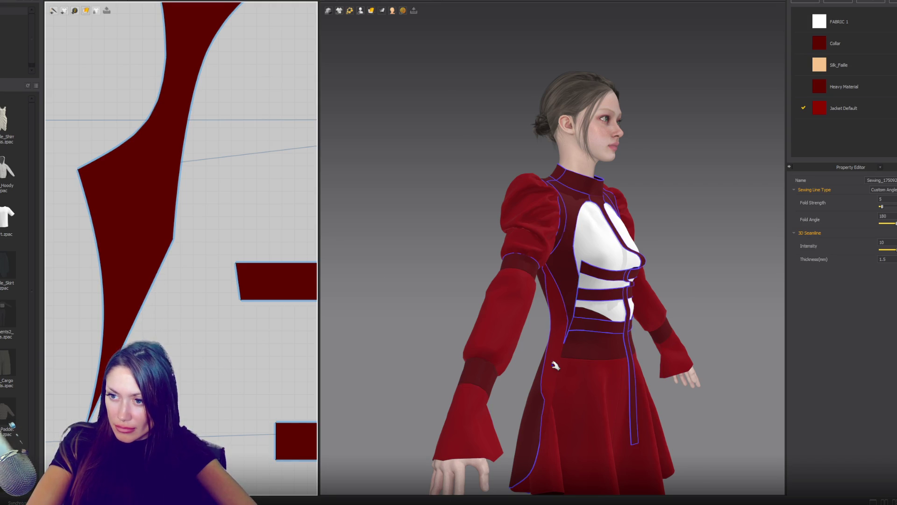
Step: Orbit and zoom around the dress to check the fit from front to back
mouse_move(589, 337)
right_down()
mouse_move(670, 293)
mouse_move(622, 254)
mouse_move(573, 260)
right_up()
scroll(640, 271, up, 2)
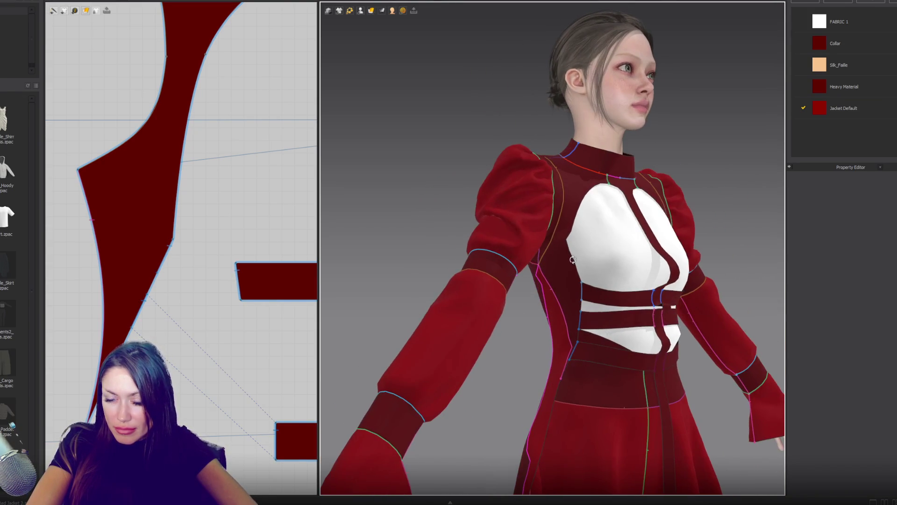
scroll(267, 369, down, 3)
scroll(144, 155, up, 2)
scroll(160, 290, down, 3)
scroll(233, 160, up, 4)
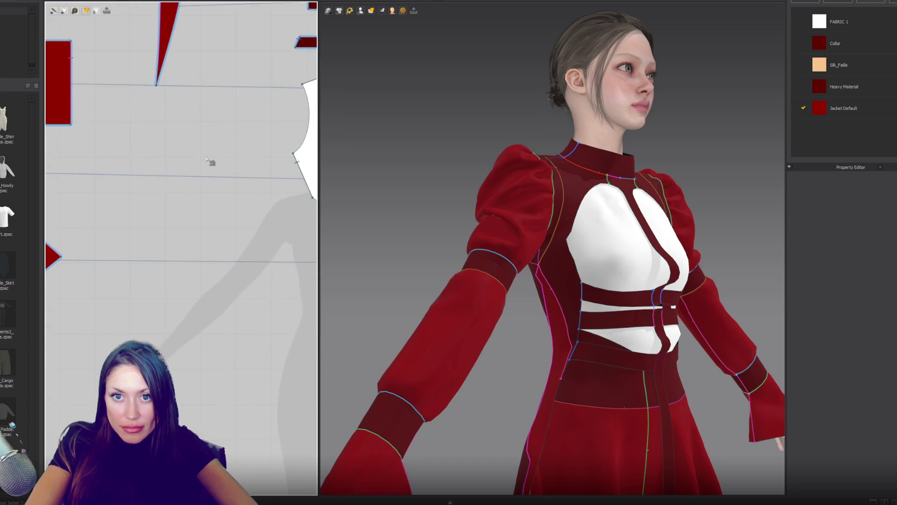
scroll(232, 159, down, 2)
scroll(183, 366, down, 2)
scroll(182, 327, up, 3)
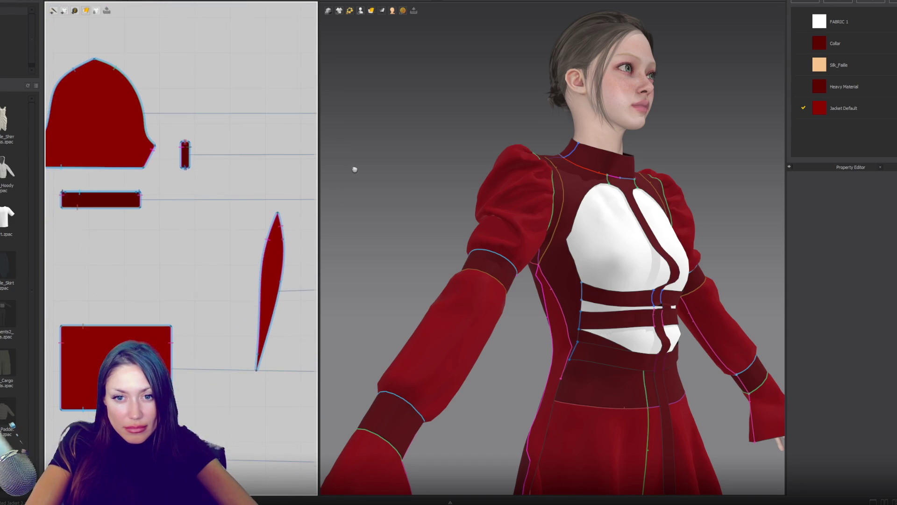
scroll(283, 245, up, 2)
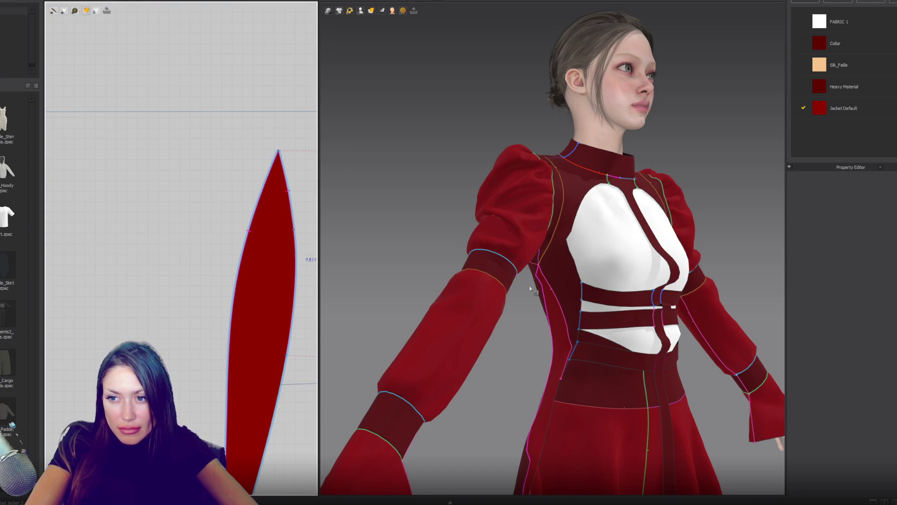
scroll(561, 281, up, 2)
right_drag(421, 284, 651, 285)
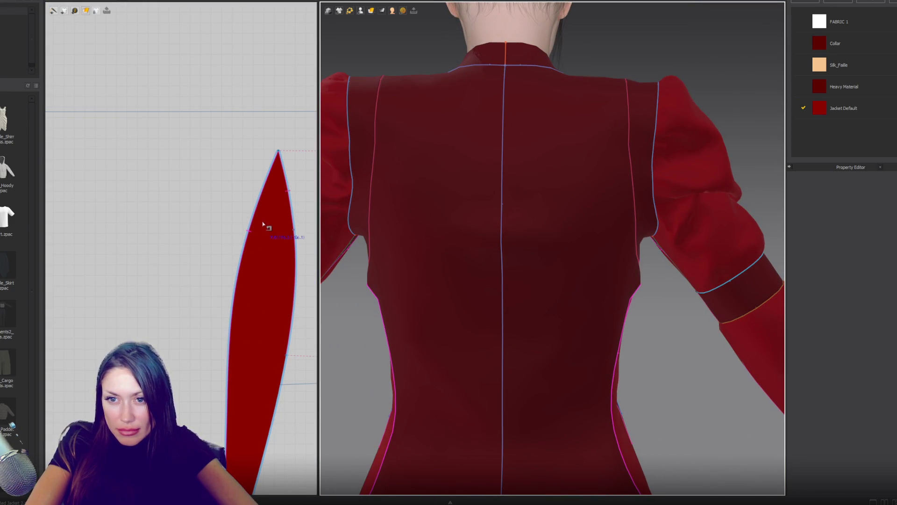
Step: On the back piece, pull an edge point toward the corner and delete the corner point
right_drag(374, 255, 613, 265)
scroll(131, 220, down, 4)
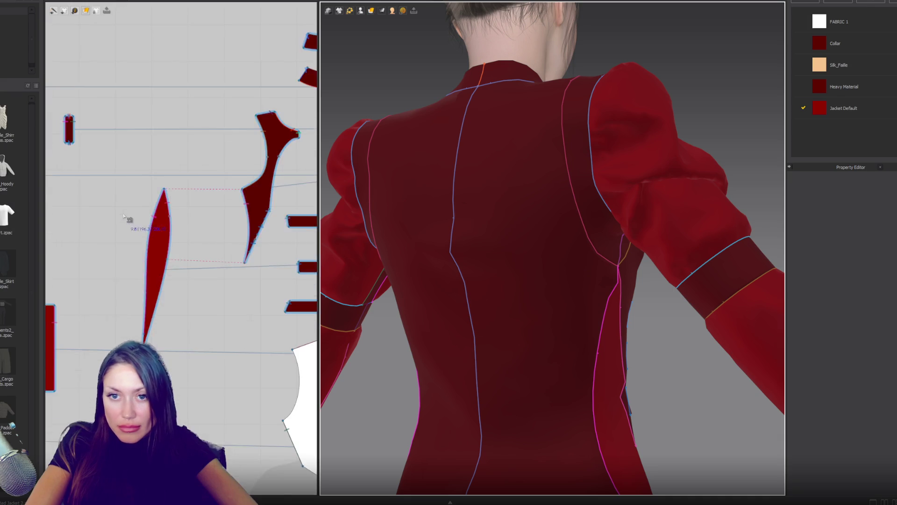
scroll(190, 302, up, 6)
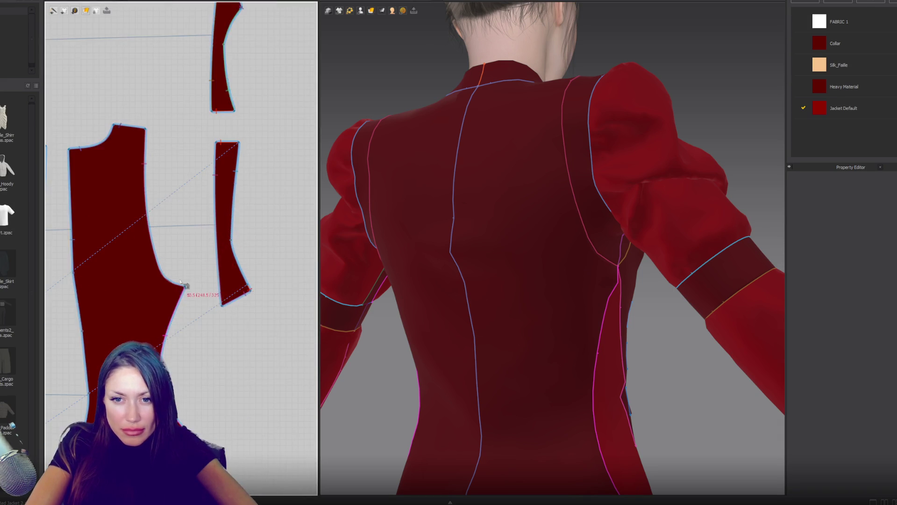
click(192, 296)
drag(192, 297, 189, 304)
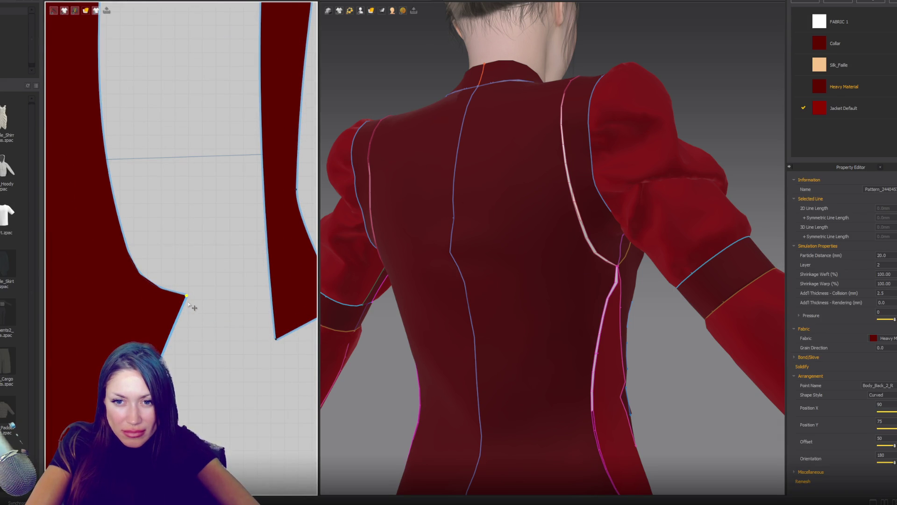
key(ctrl+z)
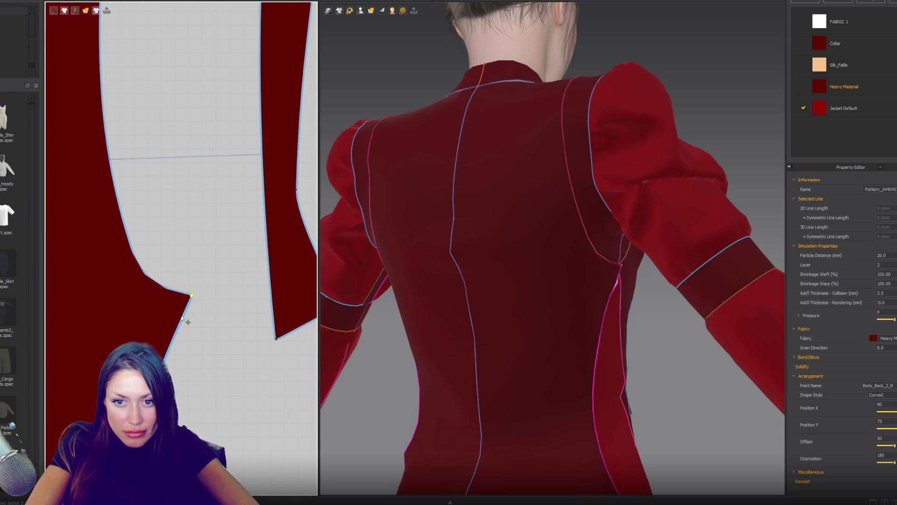
click(181, 322)
drag(181, 322, 178, 293)
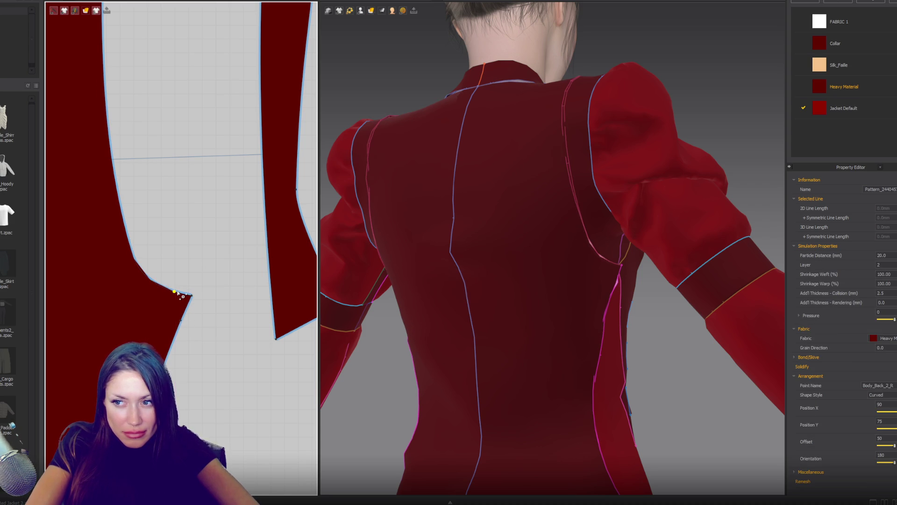
key(Delete)
Step: Delete another point on the back panel's side edge and test moving an edge point
click(171, 346)
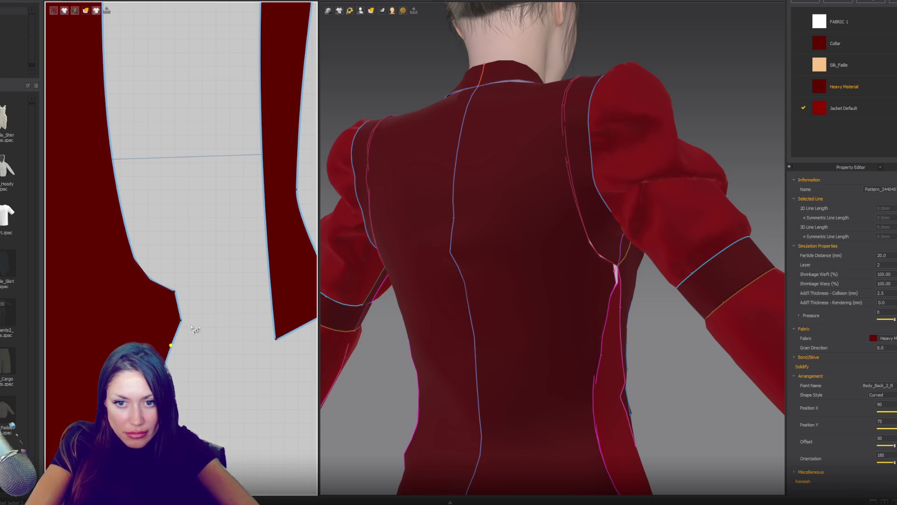
key(Delete)
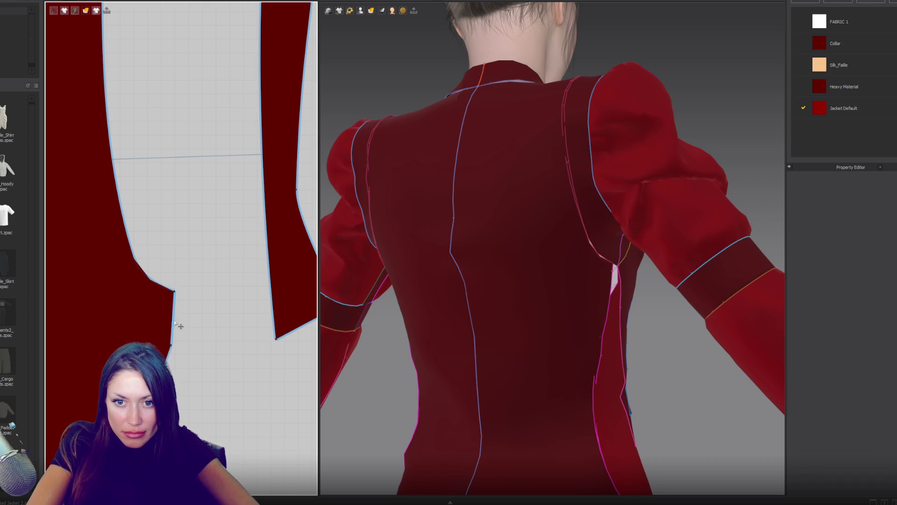
click(172, 342)
drag(182, 325, 185, 318)
key(ctrl+z)
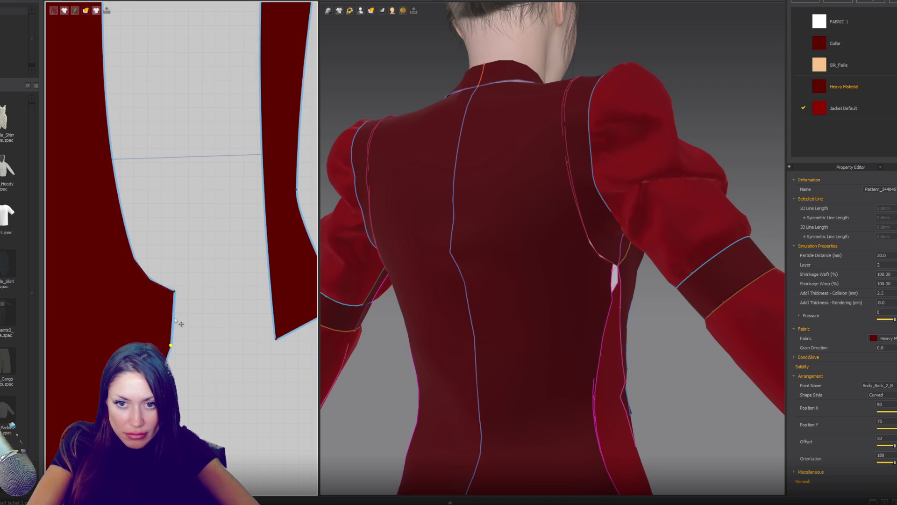
click(174, 321)
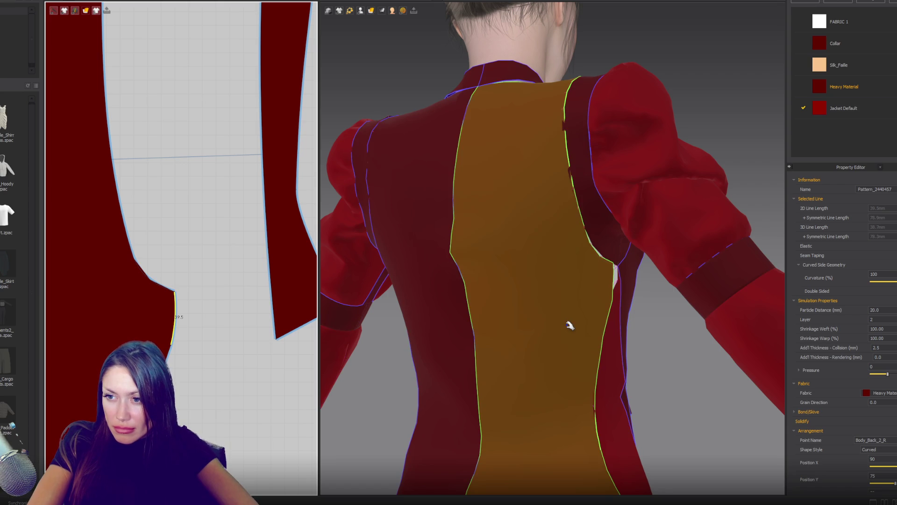
Step: Nudge the armhole point near the waist notch to reshape the side curve, then deselect
mouse_move(550, 327)
right_down()
mouse_move(595, 310)
mouse_move(564, 297)
mouse_move(475, 316)
right_up()
click(175, 292)
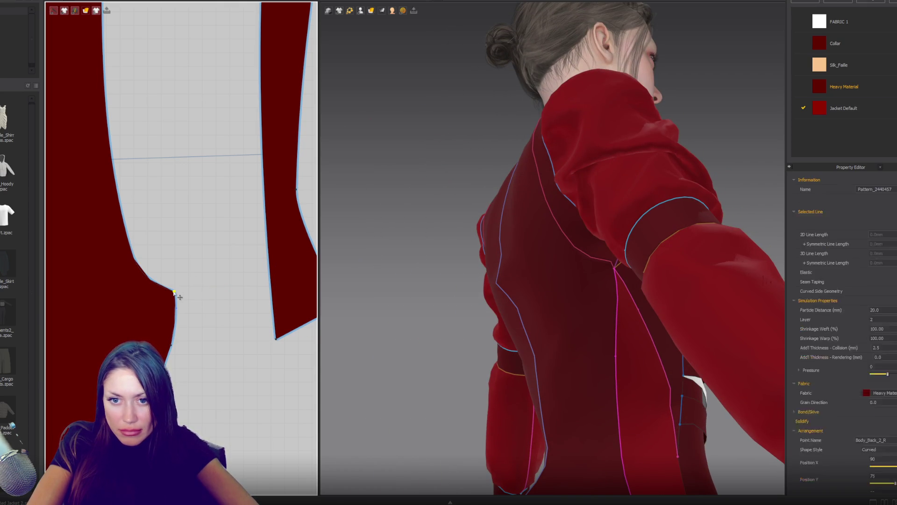
key(Delete)
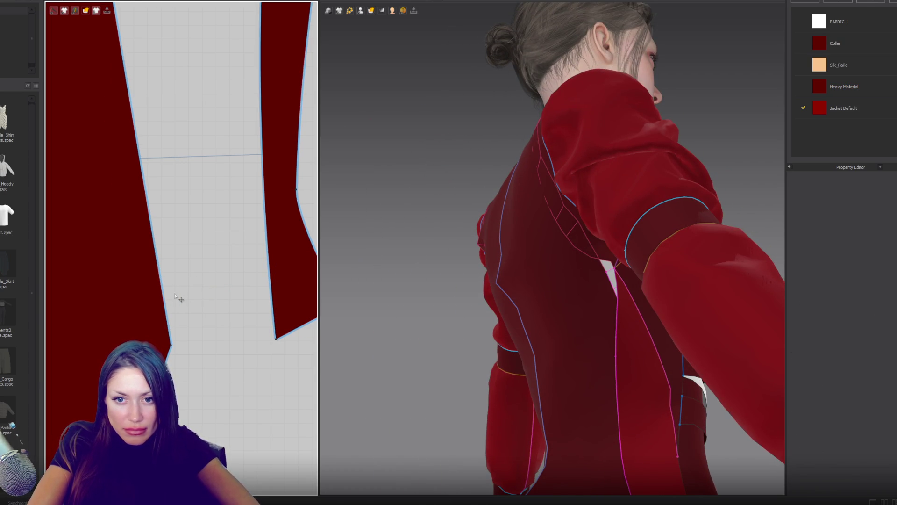
key(ctrl+z)
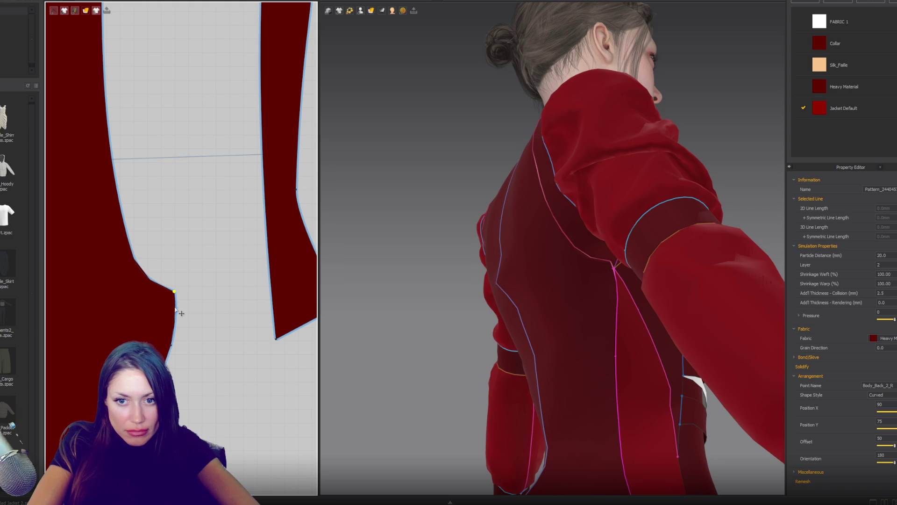
key(ctrl+z)
click(203, 300)
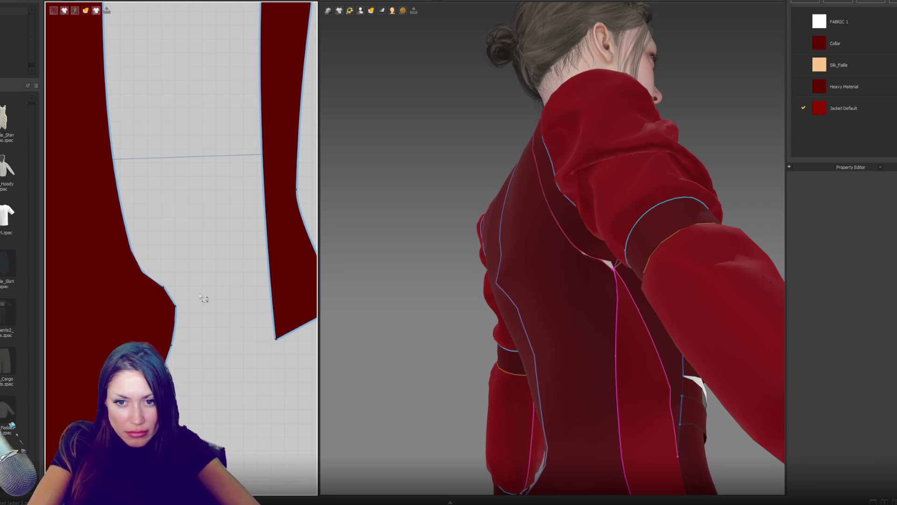
click(163, 287)
click(184, 295)
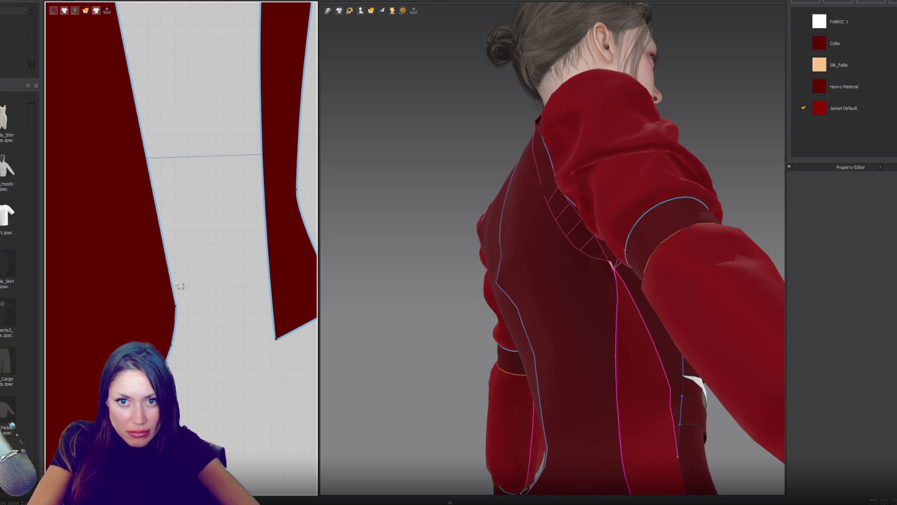
scroll(207, 216, down, 2)
Step: Bend the back piece's straight side edge into a curve and undo a trial notch-length change
drag(163, 162, 142, 183)
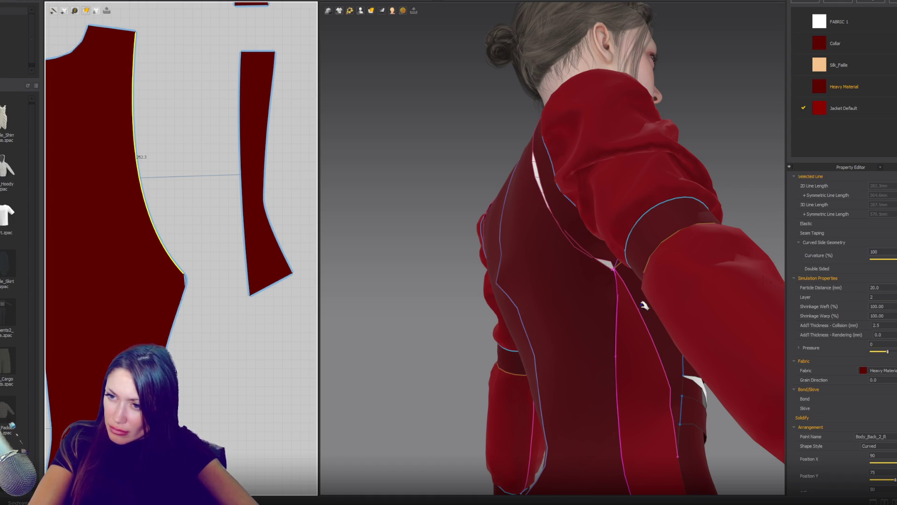
right_drag(606, 311, 612, 316)
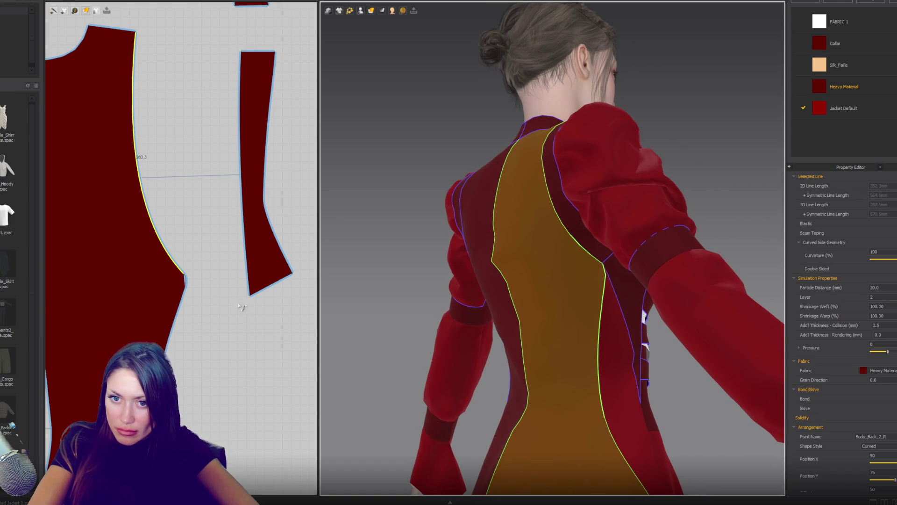
click(186, 287)
click(185, 287)
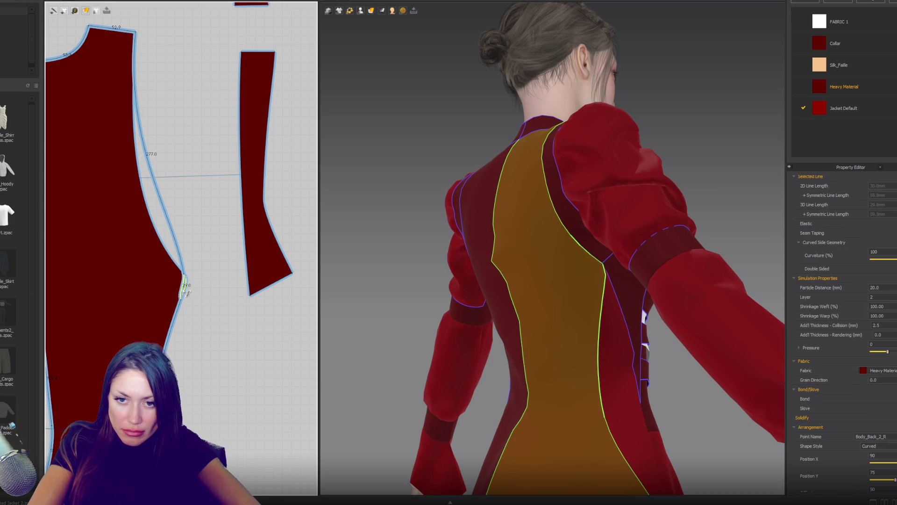
drag(186, 291, 187, 290)
scroll(186, 297, up, 3)
key(ctrl+z)
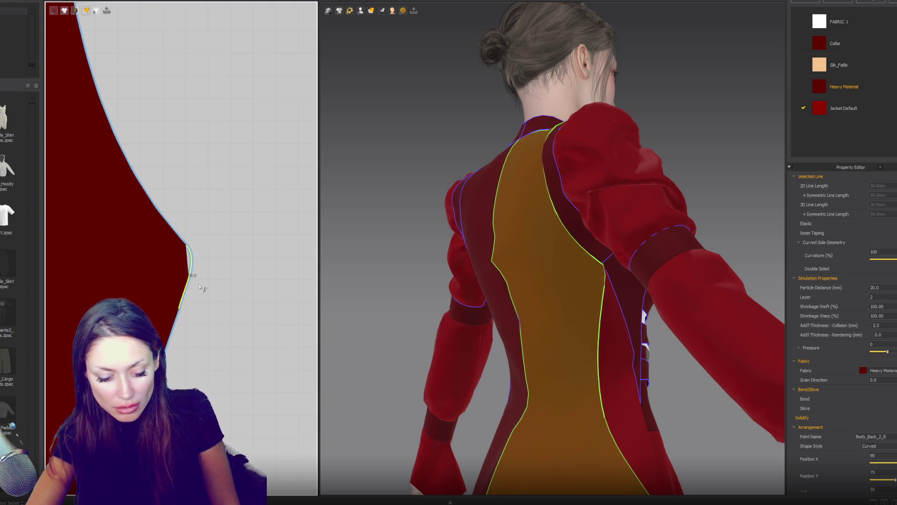
Step: Flatten the bump at the waist notch and delete the extra point to straighten the edge
scroll(194, 304, down, 2)
scroll(194, 304, up, 3)
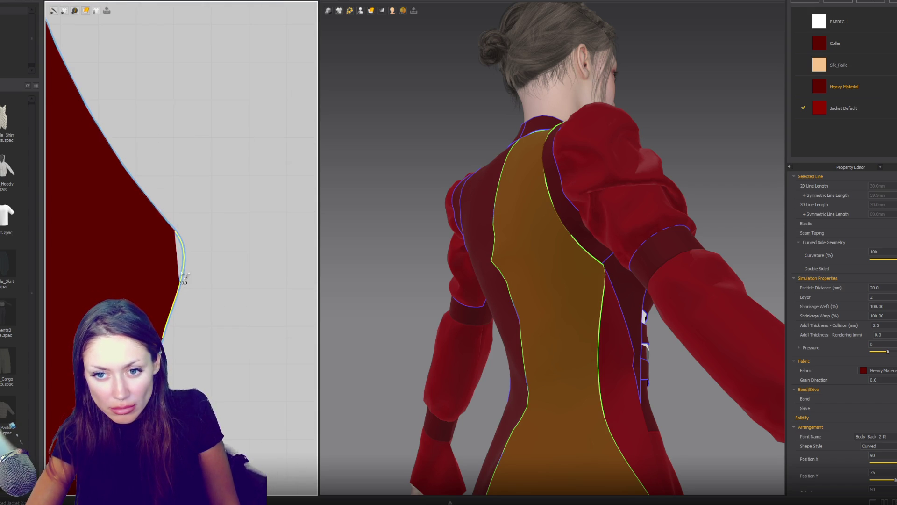
scroll(200, 258, down, 3)
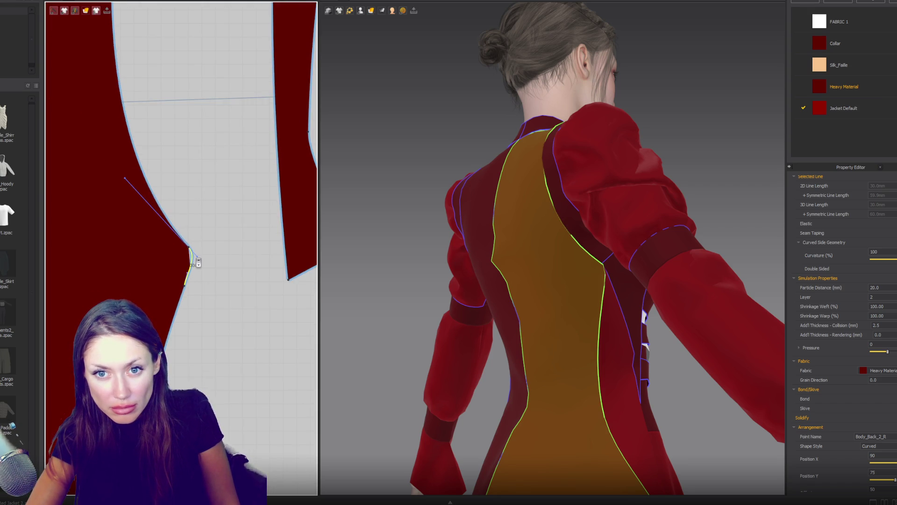
scroll(198, 263, up, 2)
click(187, 270)
click(187, 271)
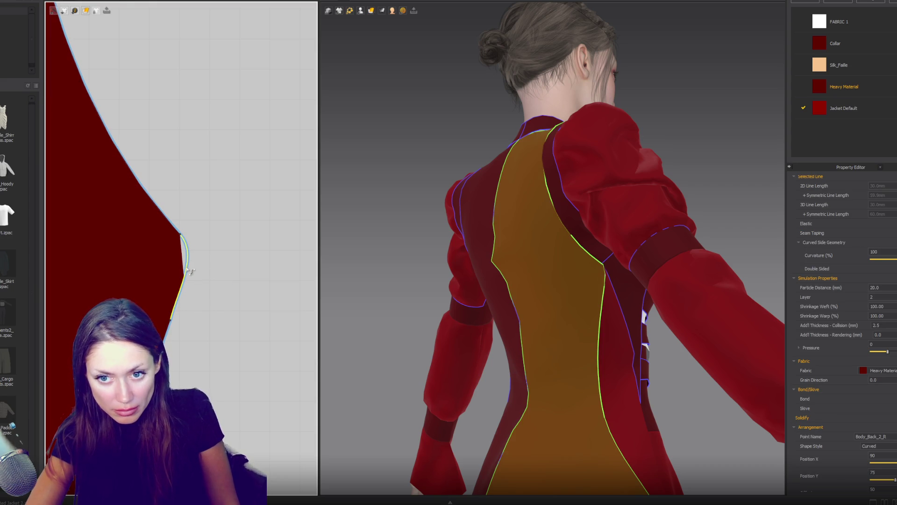
drag(187, 270, 188, 277)
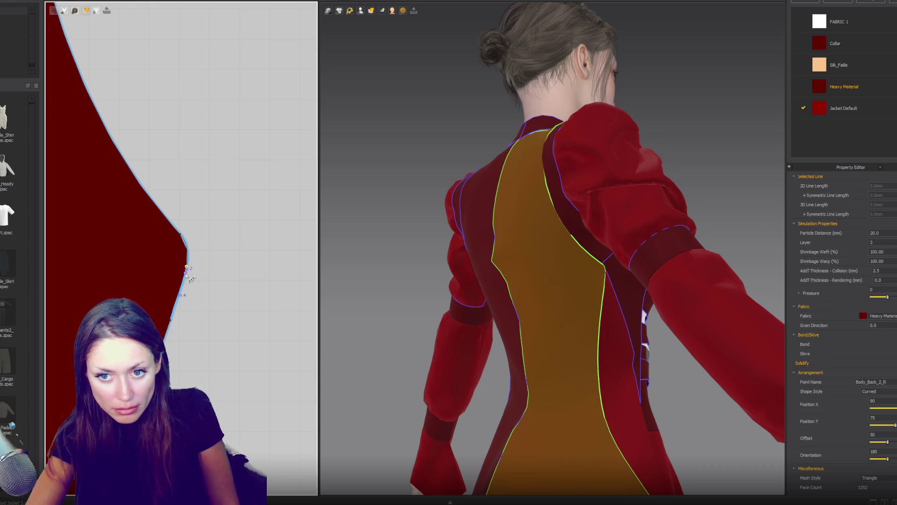
key(Delete)
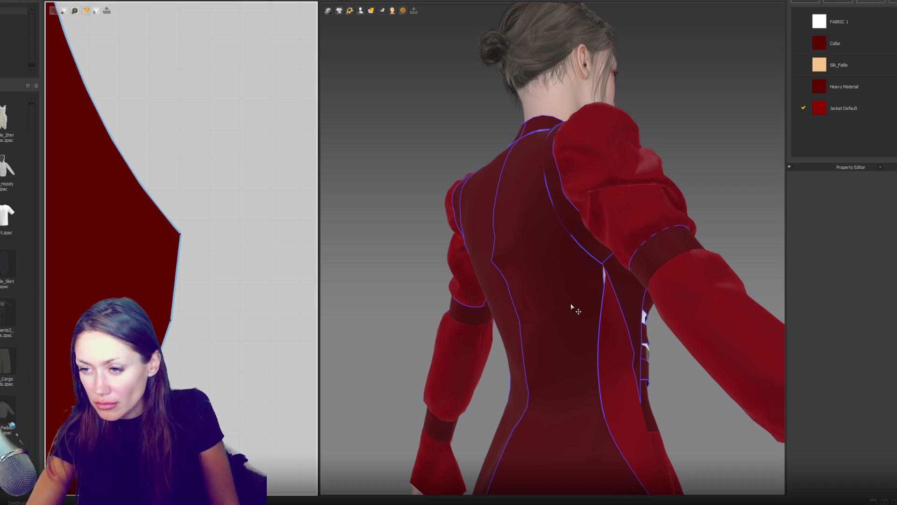
Step: Orbit to the front view and zoom in on the white chest panels and straps
right_drag(574, 305, 413, 304)
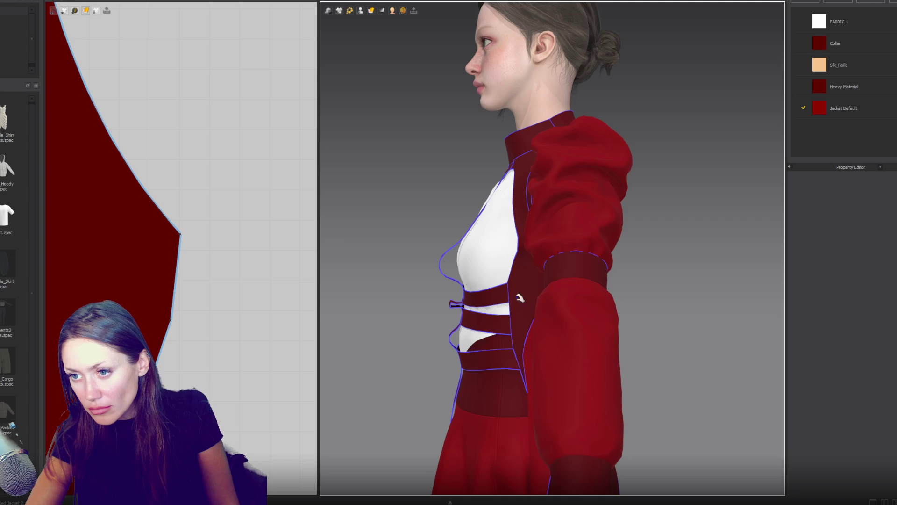
scroll(517, 303, down, 3)
key(2)
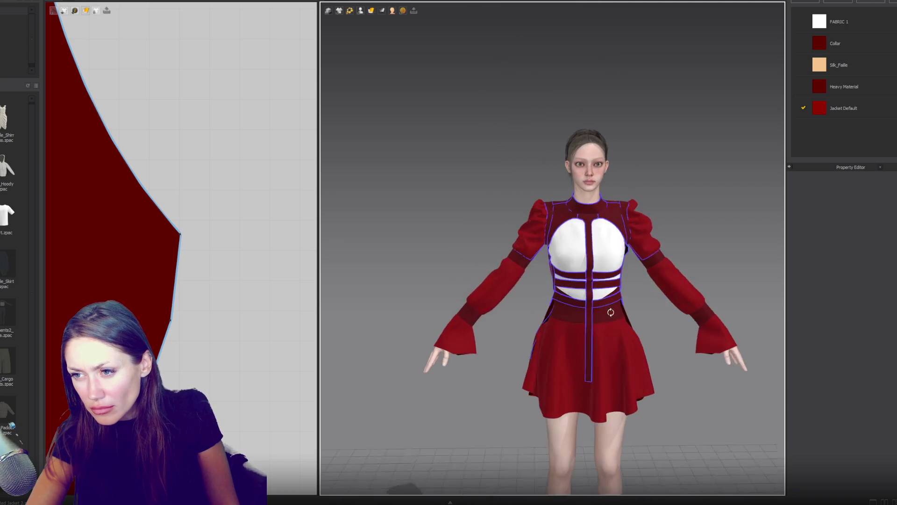
scroll(567, 283, up, 5)
mouse_move(567, 284)
right_down()
mouse_move(592, 269)
mouse_move(577, 272)
mouse_move(584, 289)
mouse_move(566, 286)
mouse_move(541, 318)
right_up()
scroll(254, 318, down, 8)
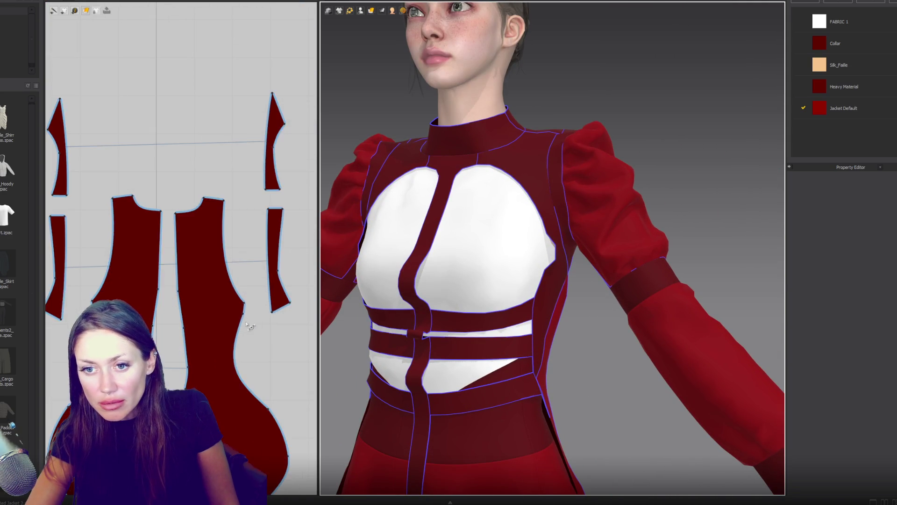
scroll(201, 118, up, 4)
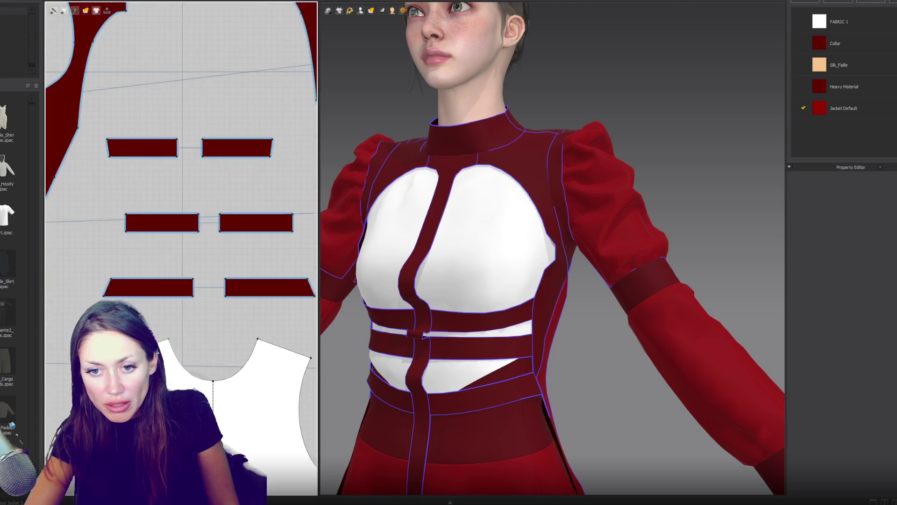
Step: Sew the centre strip's two long edges together and run the simulation
scroll(171, 110, down, 4)
scroll(188, 322, up, 5)
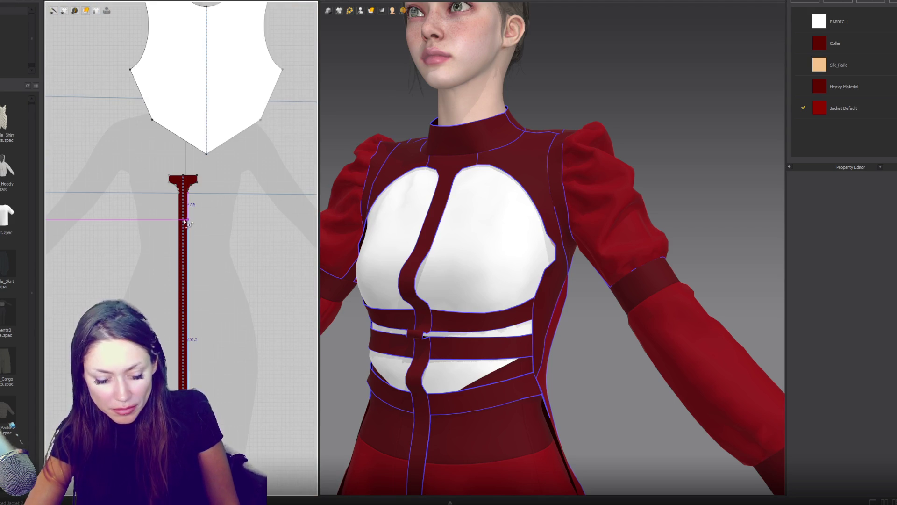
click(188, 322)
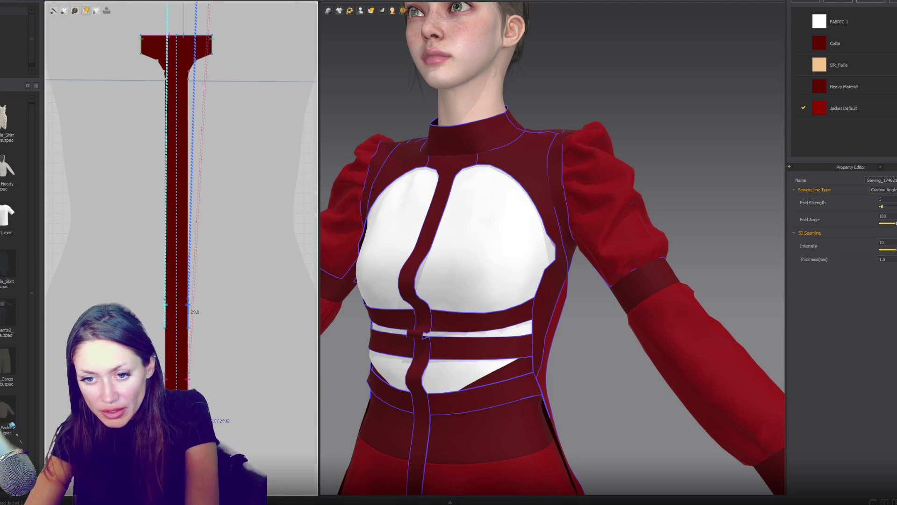
click(196, 379)
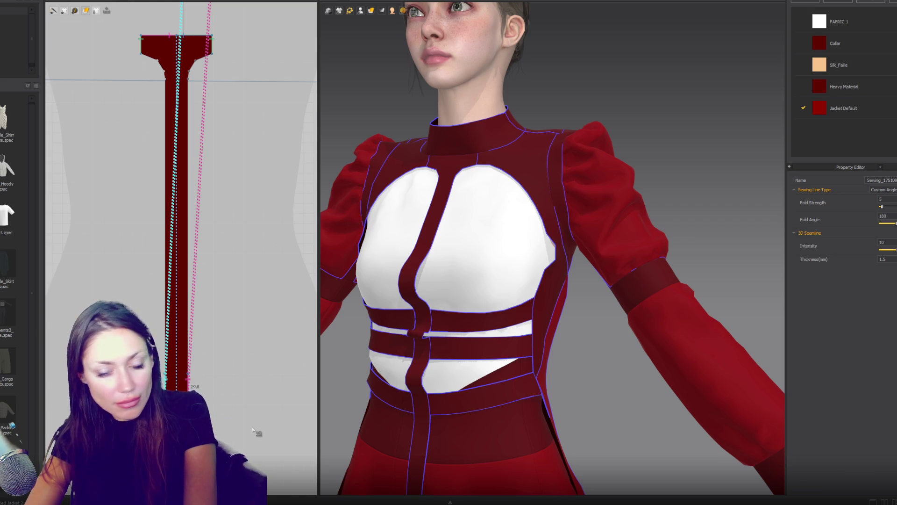
click(195, 374)
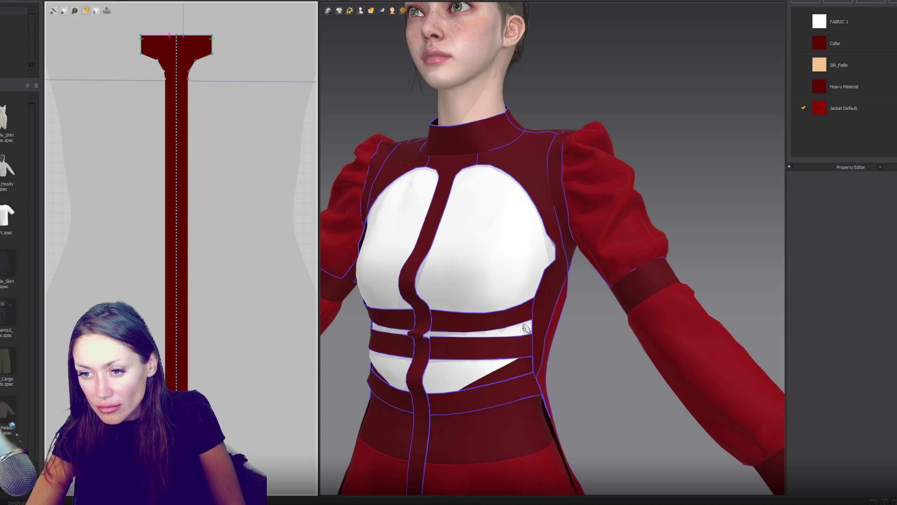
key(space)
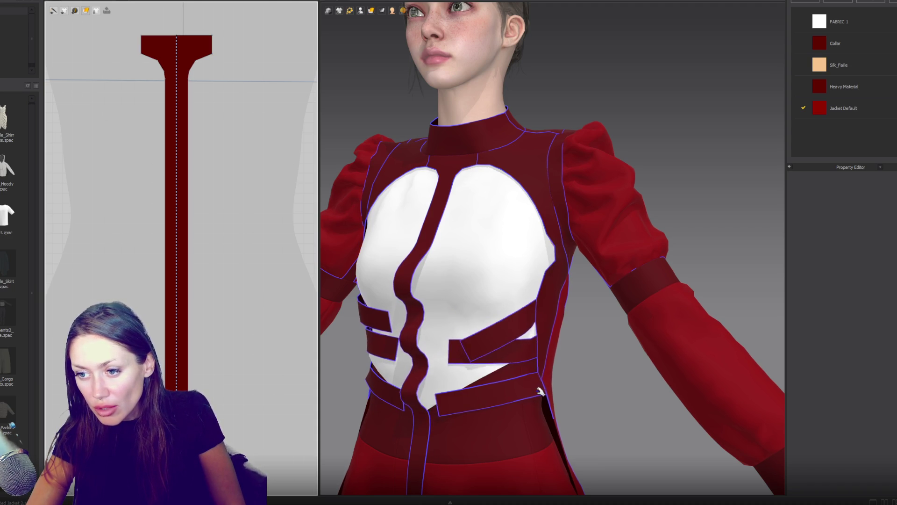
Step: Select the lower waist strap and orbit to inspect how the front settled
click(541, 392)
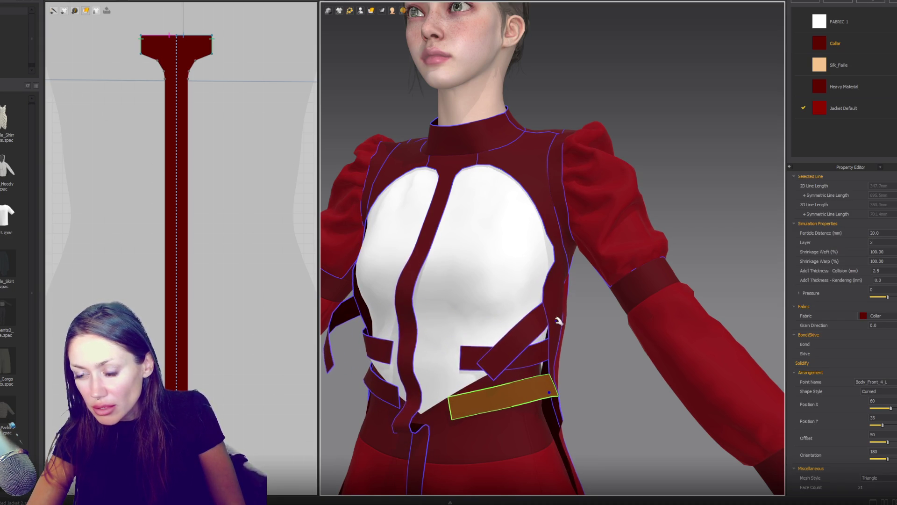
mouse_move(558, 320)
right_down()
mouse_move(519, 279)
mouse_move(581, 261)
right_up()
scroll(182, 187, down, 6)
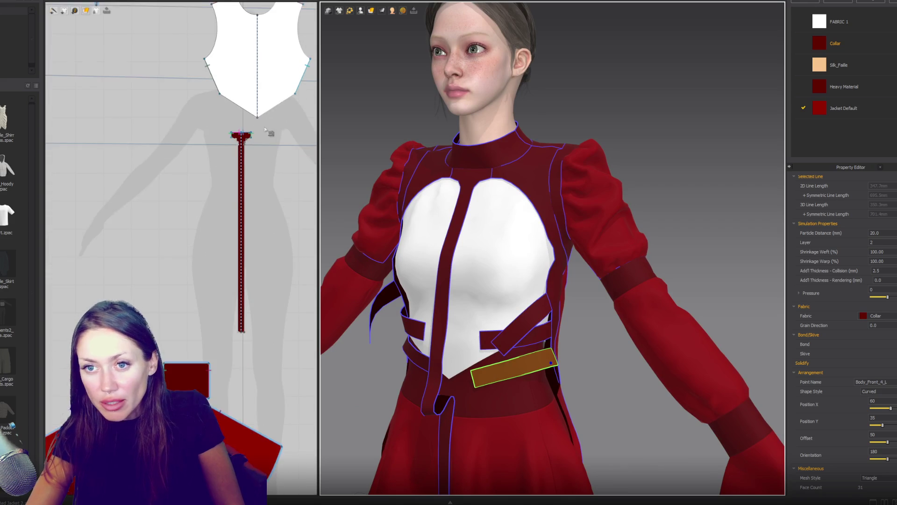
scroll(182, 187, up, 2)
scroll(144, 190, up, 5)
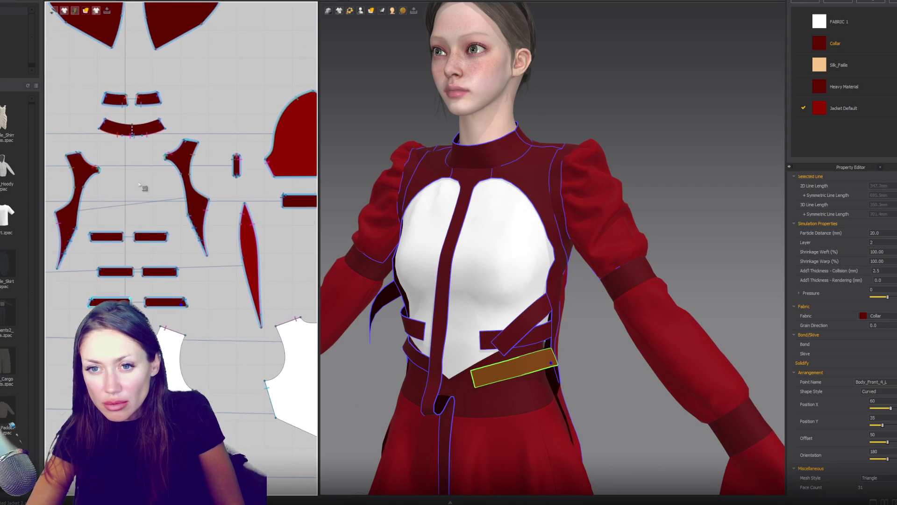
mouse_move(531, 251)
right_down()
mouse_move(569, 257)
mouse_move(517, 248)
mouse_move(566, 246)
right_up()
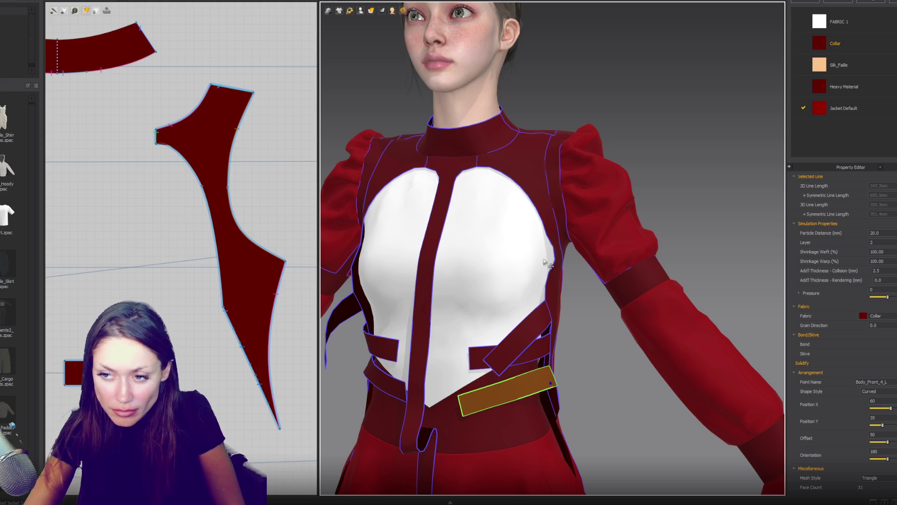
Step: Nudge the left side panel piece down slightly, then undo a trial reshape of its left edge
mouse_move(626, 242)
right_down()
mouse_move(664, 239)
mouse_move(571, 234)
right_up()
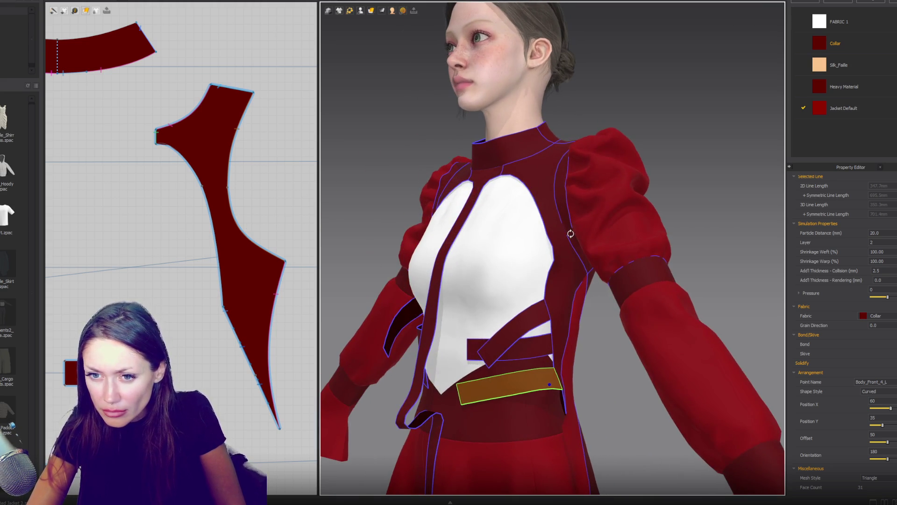
click(224, 309)
drag(223, 307, 218, 313)
click(219, 267)
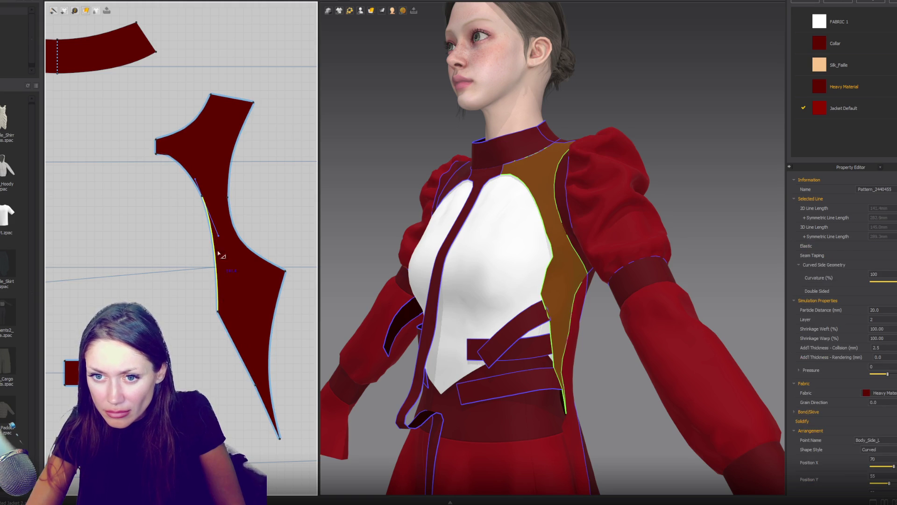
drag(219, 240, 228, 263)
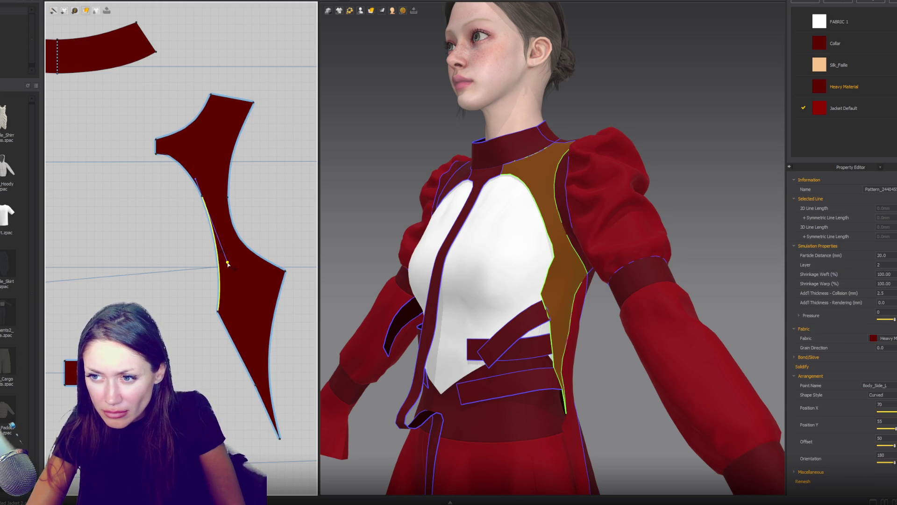
click(219, 255)
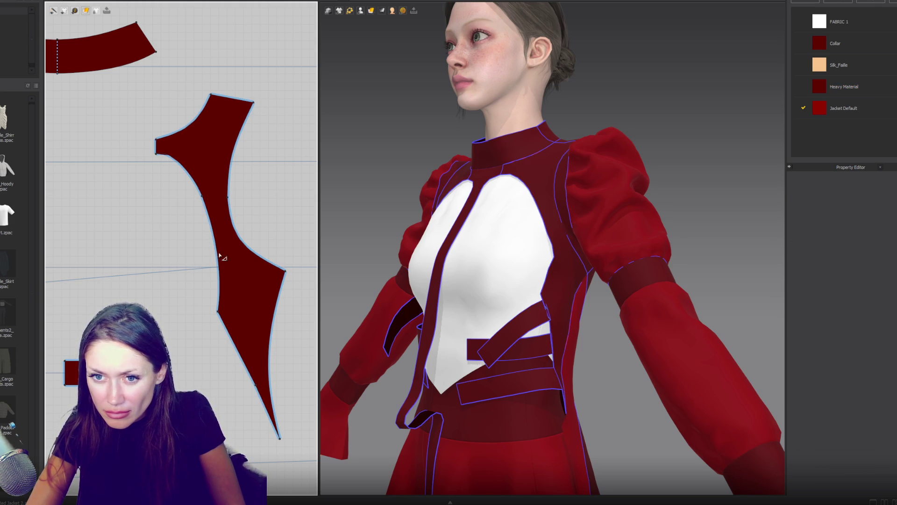
click(202, 195)
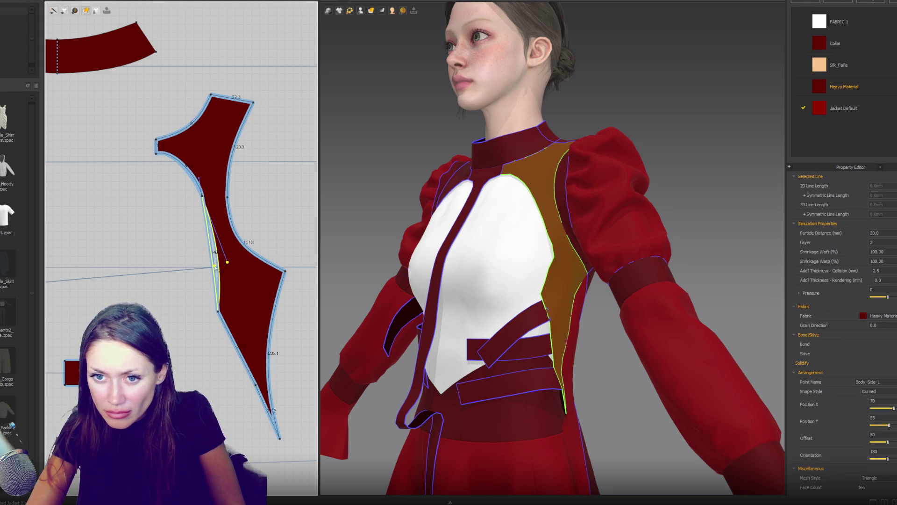
key(ctrl+z)
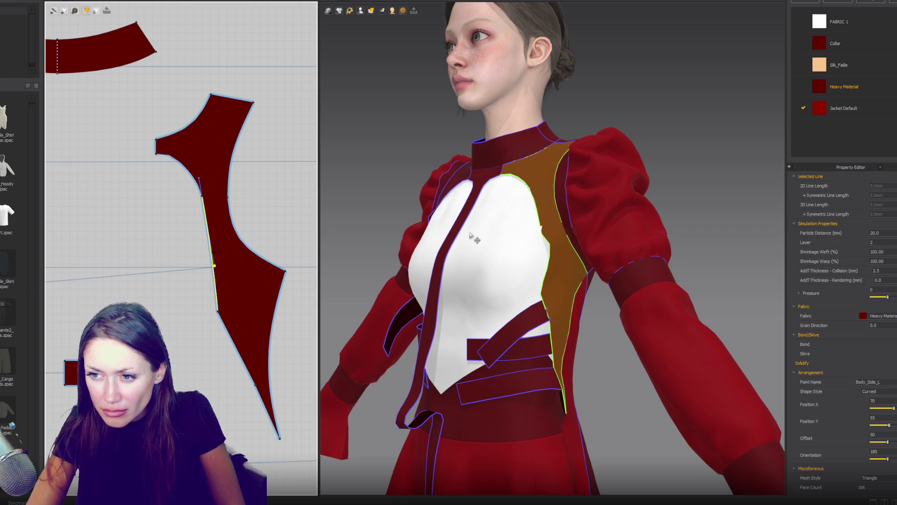
Step: Add a point on the side panel's inner edge and check it from the side
mouse_move(475, 206)
right_down()
mouse_move(527, 287)
mouse_move(519, 289)
right_up()
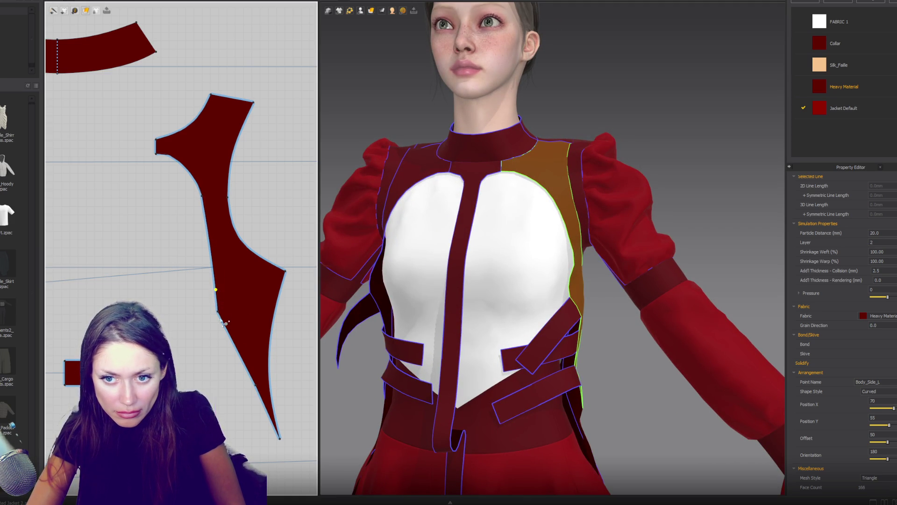
click(217, 313)
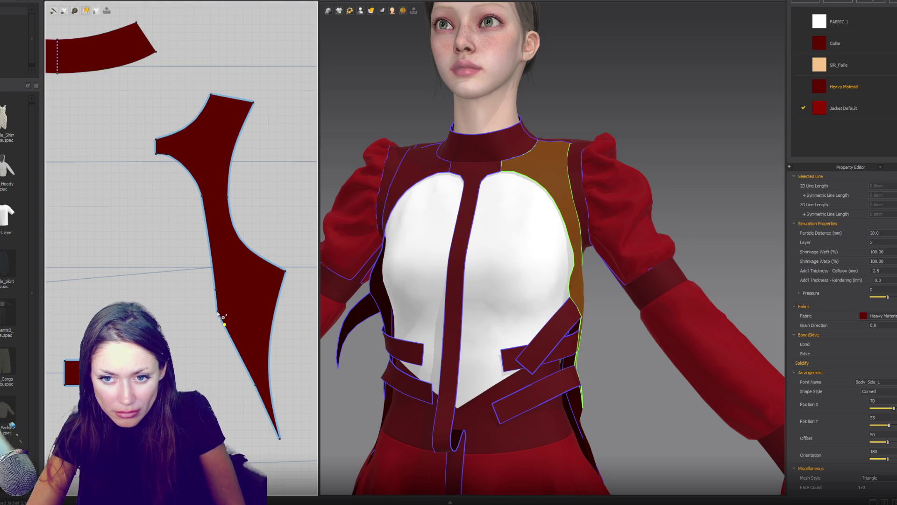
key(Escape)
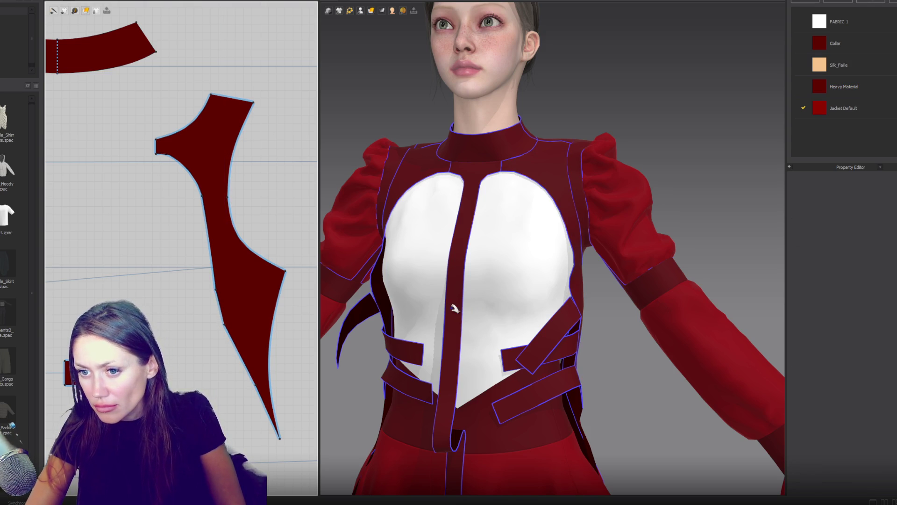
mouse_move(517, 311)
right_down()
mouse_move(448, 304)
mouse_move(516, 309)
mouse_move(468, 306)
mouse_move(490, 311)
right_up()
Step: Select the long centre front strap and orbit around to watch it drape loose
click(431, 460)
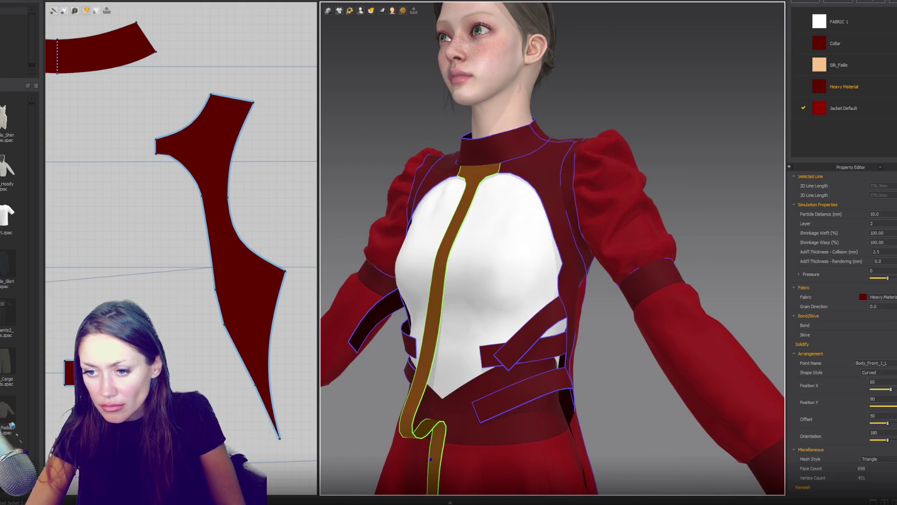
click(438, 441)
right_drag(442, 463, 455, 429)
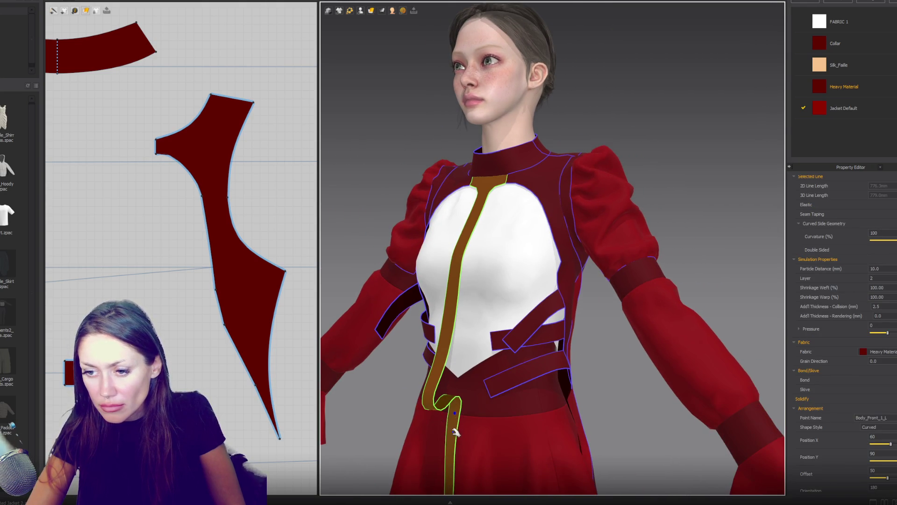
scroll(492, 384, down, 3)
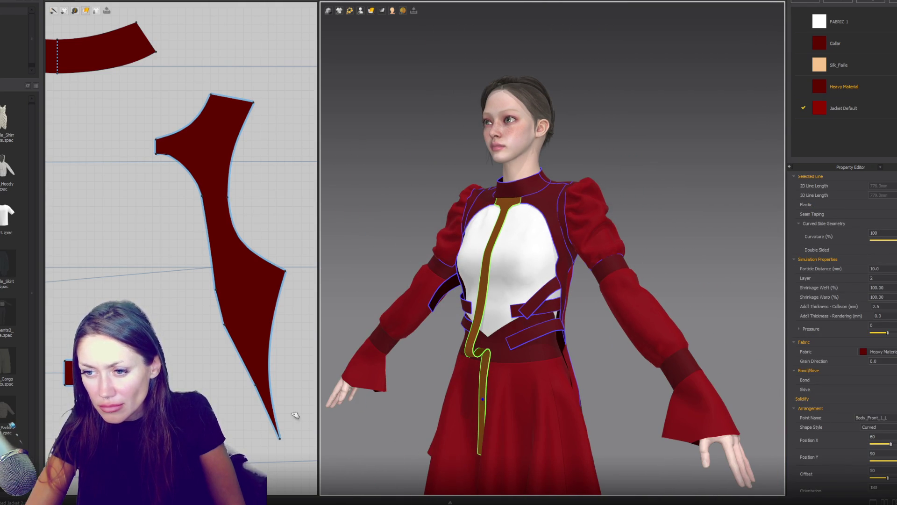
mouse_move(497, 370)
right_down()
mouse_move(449, 370)
mouse_move(476, 369)
right_up()
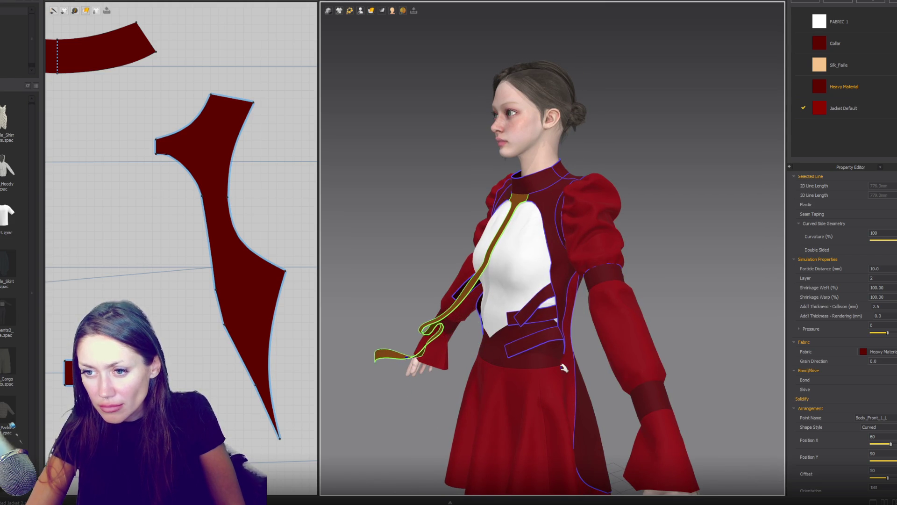
scroll(558, 370, up, 5)
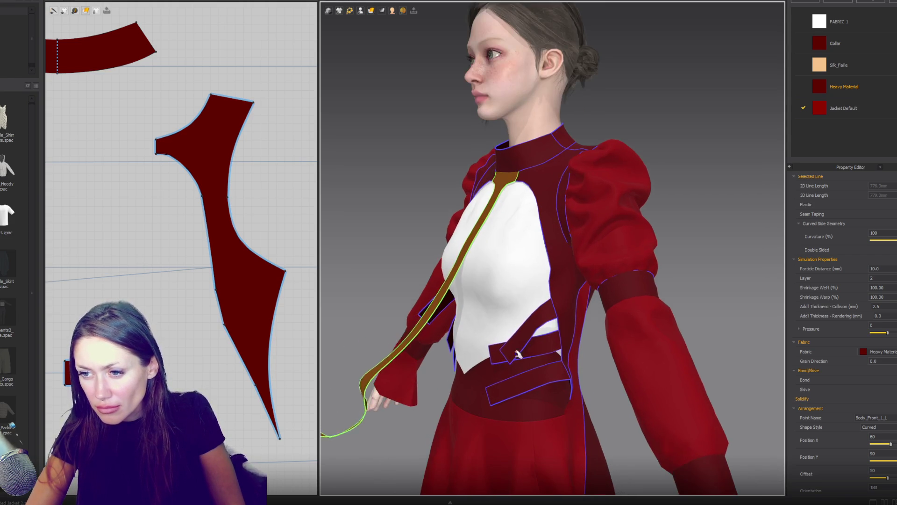
right_drag(557, 369, 574, 343)
scroll(528, 305, up, 2)
Step: Select the small side strap piece
click(527, 305)
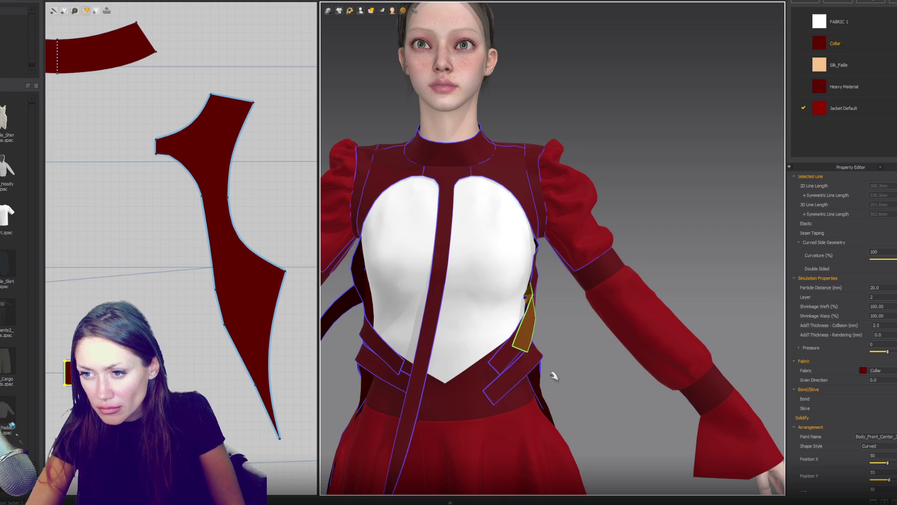
scroll(286, 316, down, 3)
scroll(249, 314, up, 2)
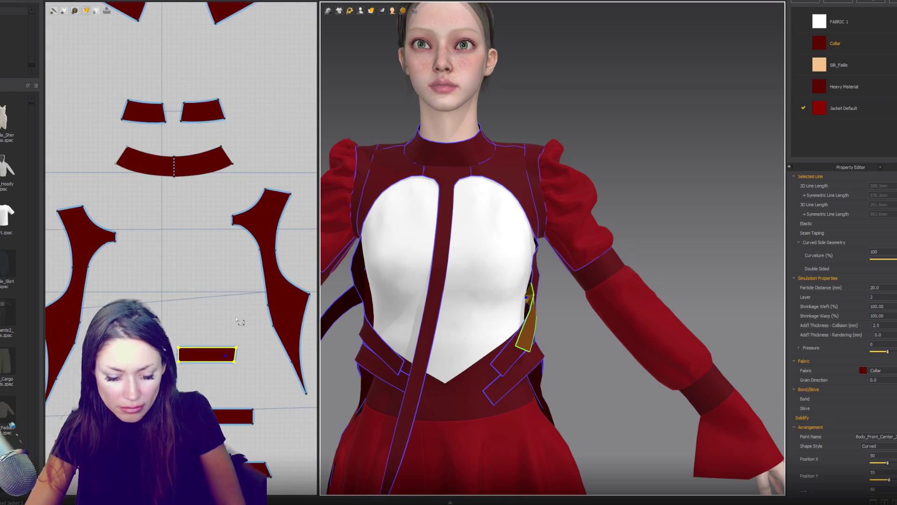
Step: Sew the small strap's left edge to the white front chest panel
key(b)
click(175, 348)
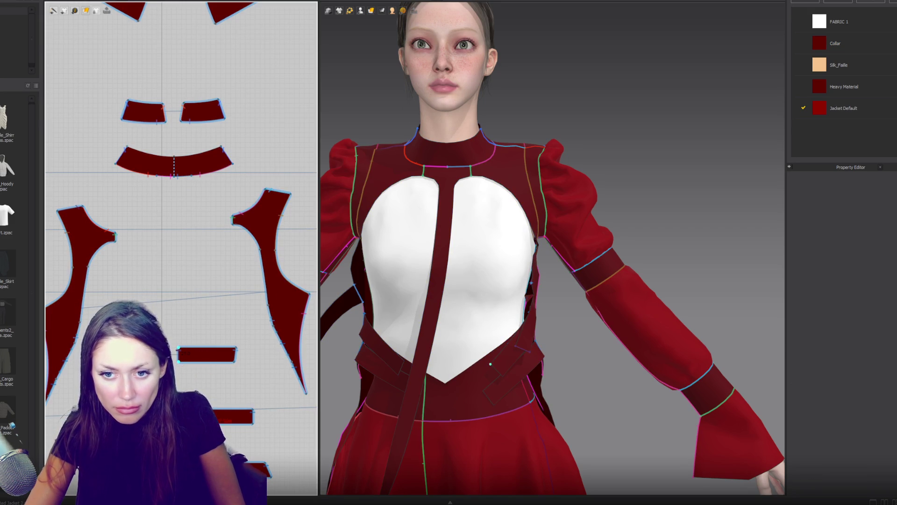
scroll(181, 248, down, 3)
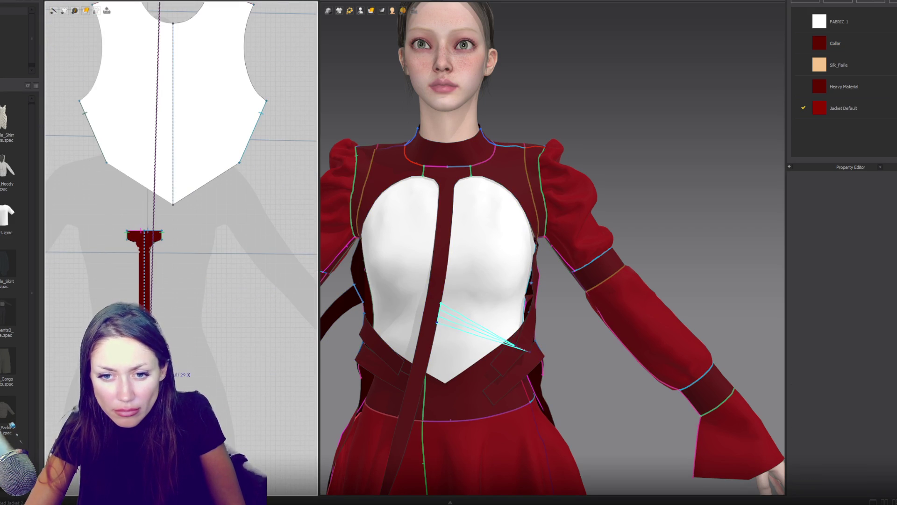
click(528, 350)
mouse_move(528, 349)
right_down()
mouse_move(421, 301)
mouse_move(449, 326)
mouse_move(491, 262)
mouse_move(497, 222)
mouse_move(459, 261)
mouse_move(491, 261)
mouse_move(471, 272)
right_up()
scroll(203, 238, down, 3)
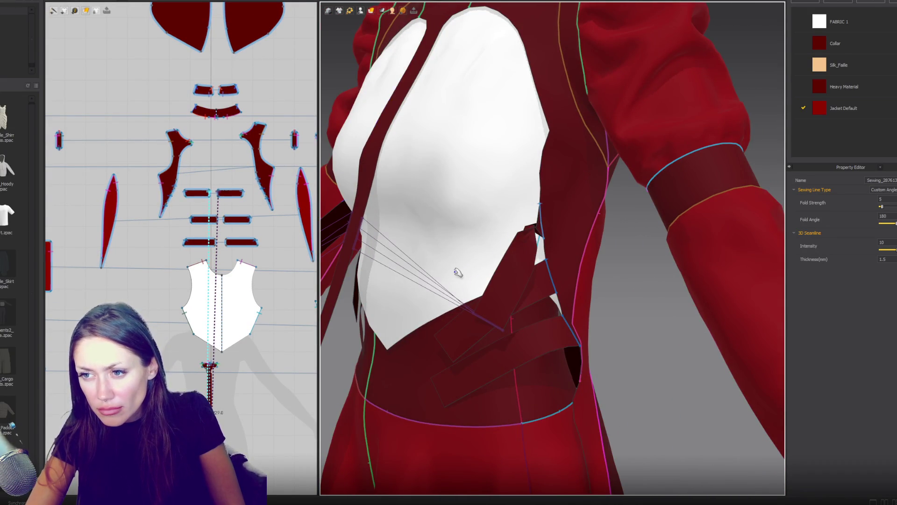
Step: Simulate briefly so the strap wraps beneath the bust, then view the chest front-on
key(space)
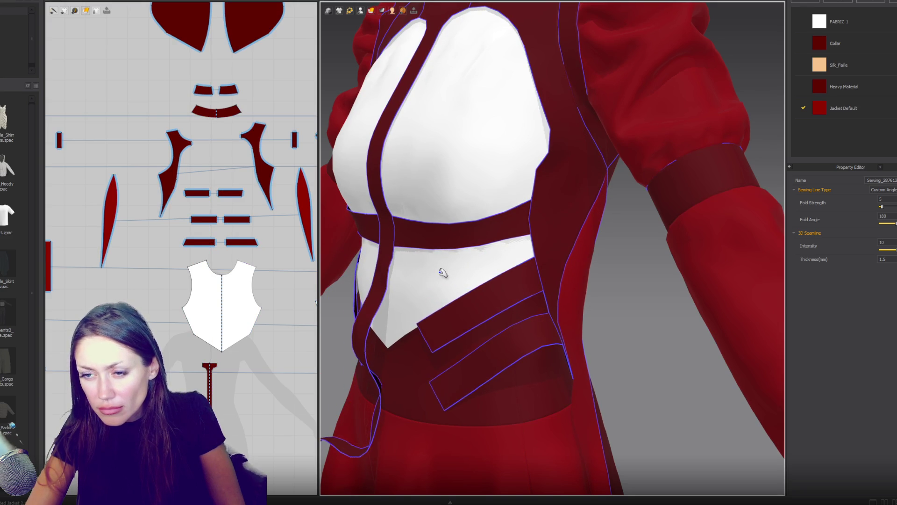
key(space)
scroll(443, 273, down, 5)
scroll(442, 273, up, 5)
right_drag(262, 217, 228, 275)
Step: Nudge a point on the side panel's edge slightly leftward
scroll(227, 276, up, 5)
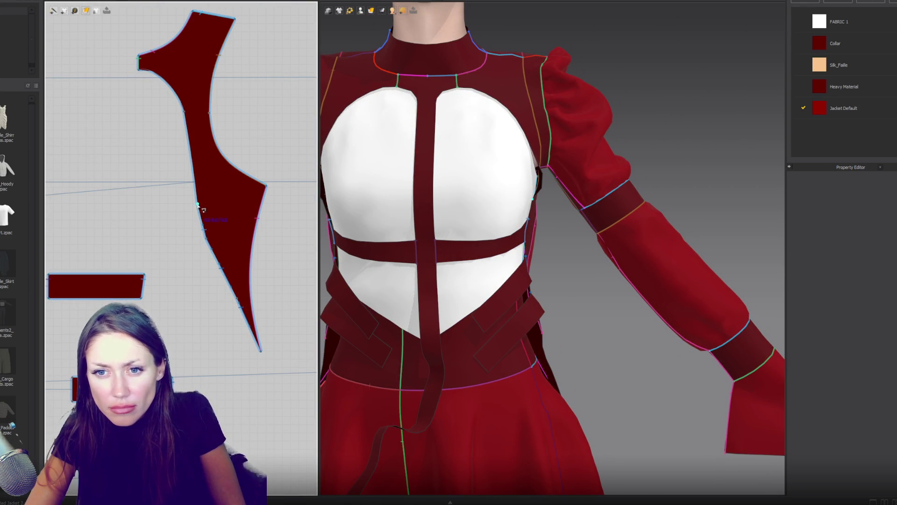
drag(198, 205, 192, 206)
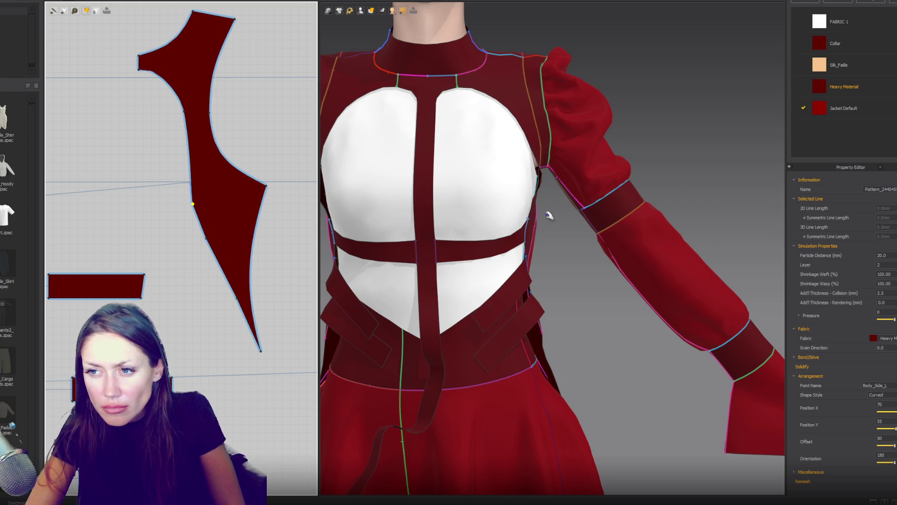
key(q)
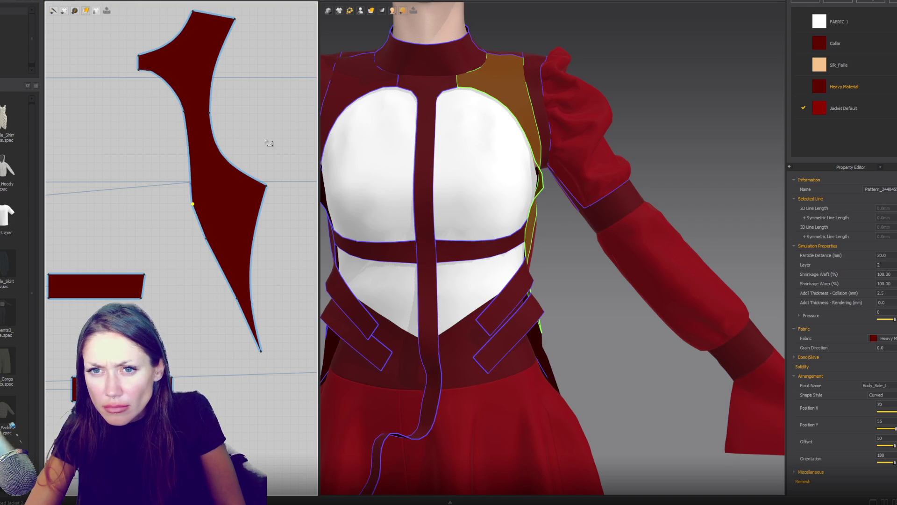
key(space)
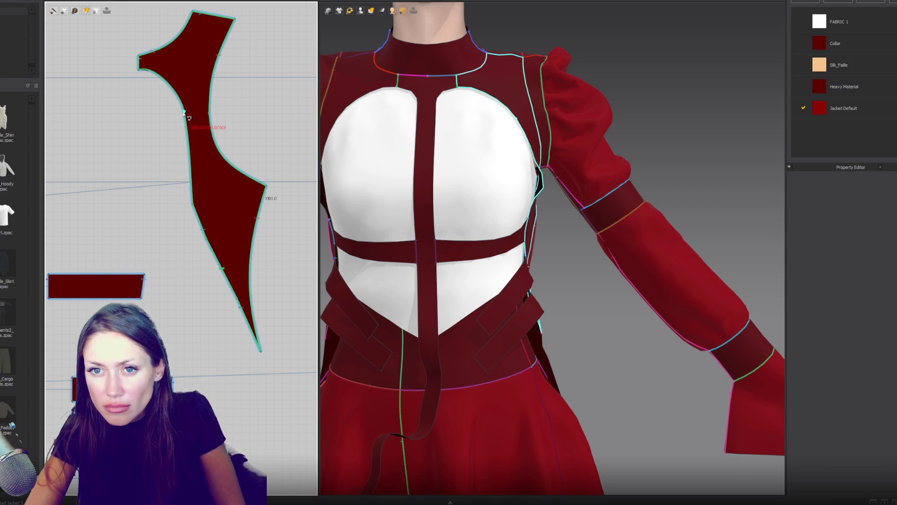
Step: Bulge the side panel's inner left edge into a curve and simulate the reshaped panel
click(184, 112)
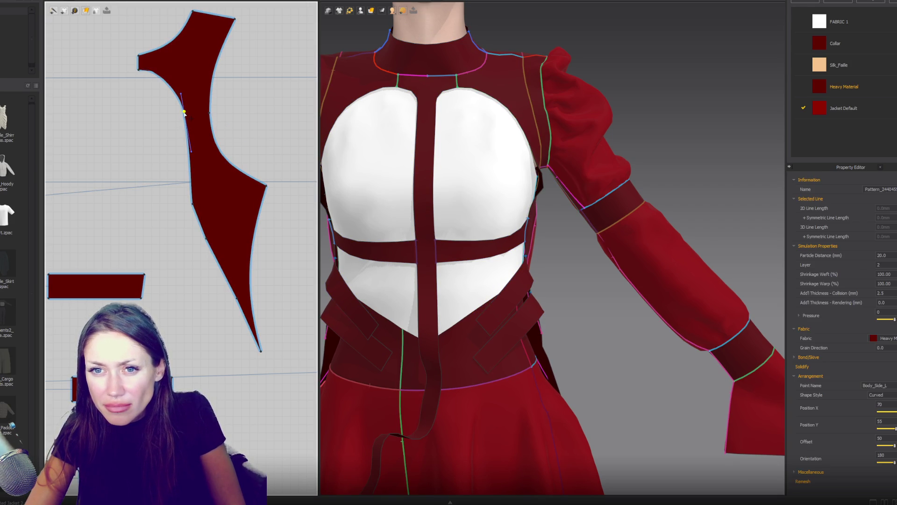
click(178, 114)
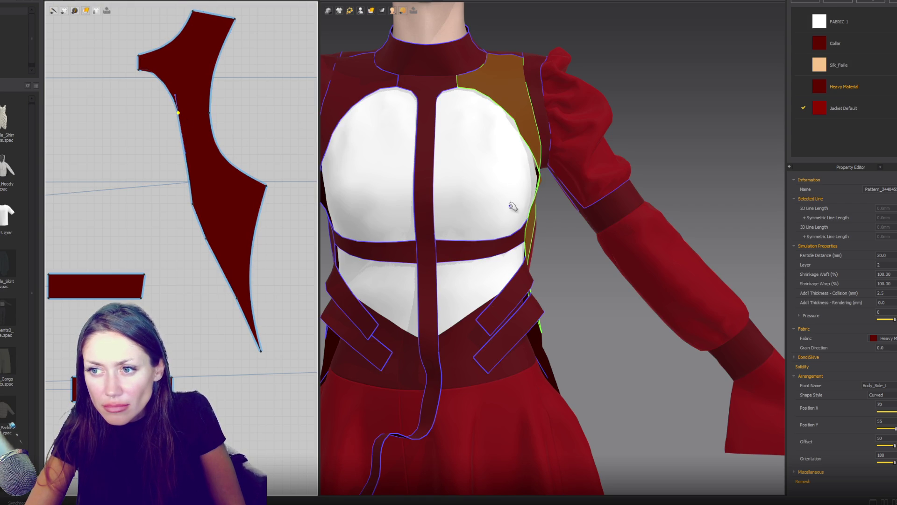
click(181, 155)
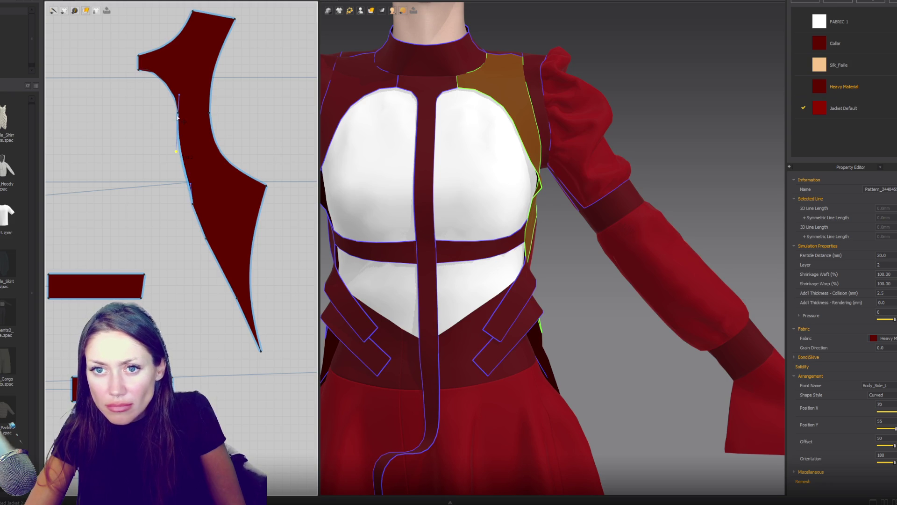
click(193, 207)
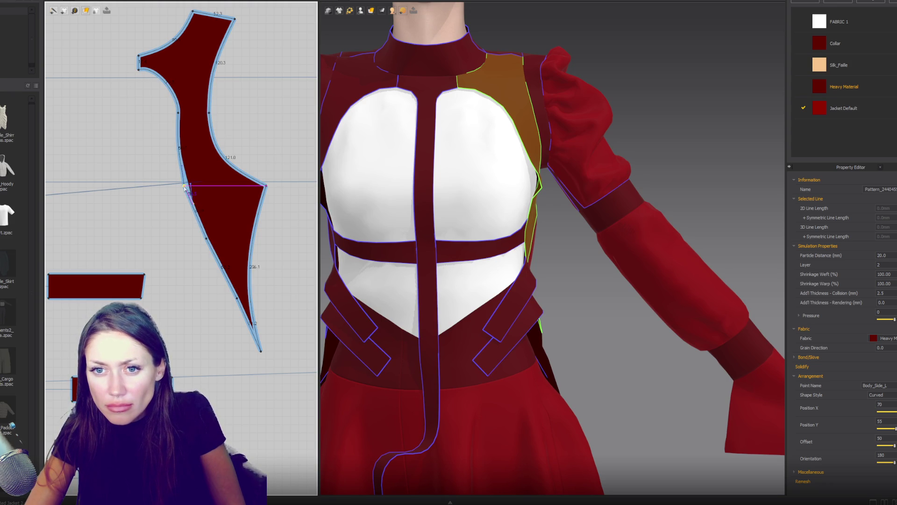
click(184, 186)
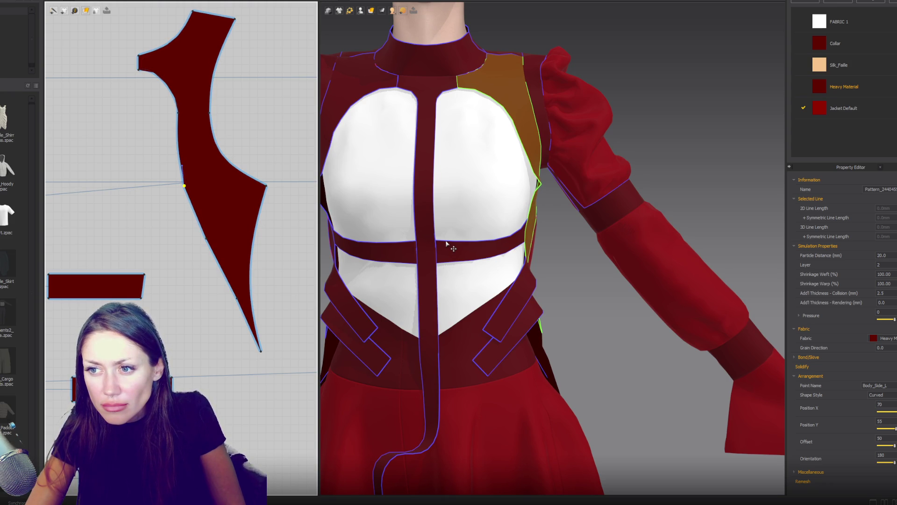
right_drag(446, 243, 523, 251)
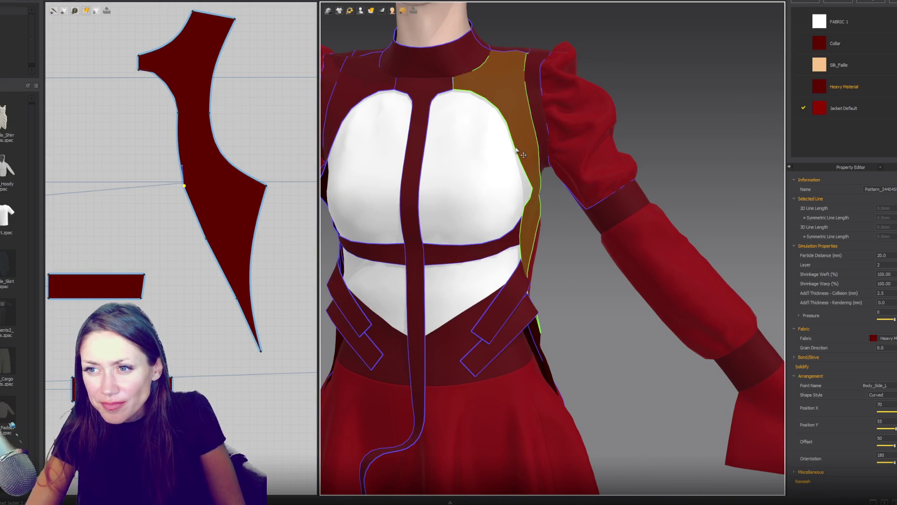
click(181, 158)
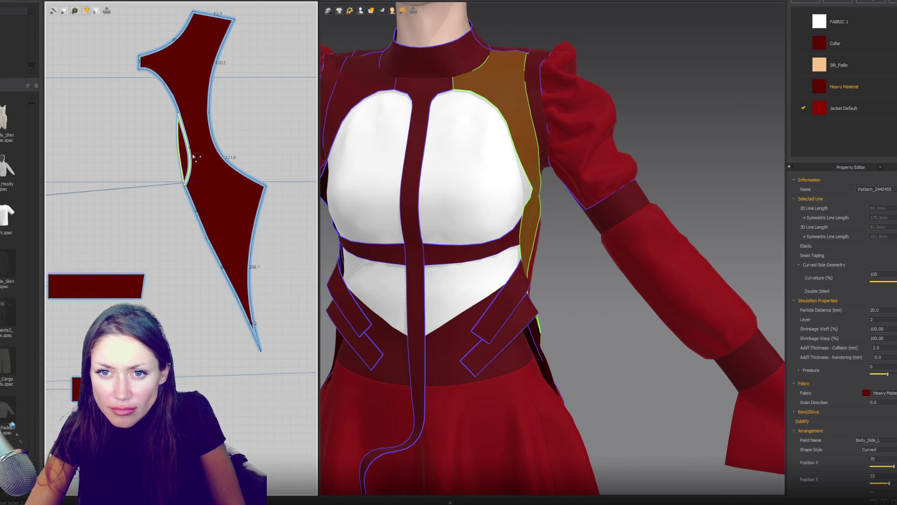
click(194, 157)
key(Escape)
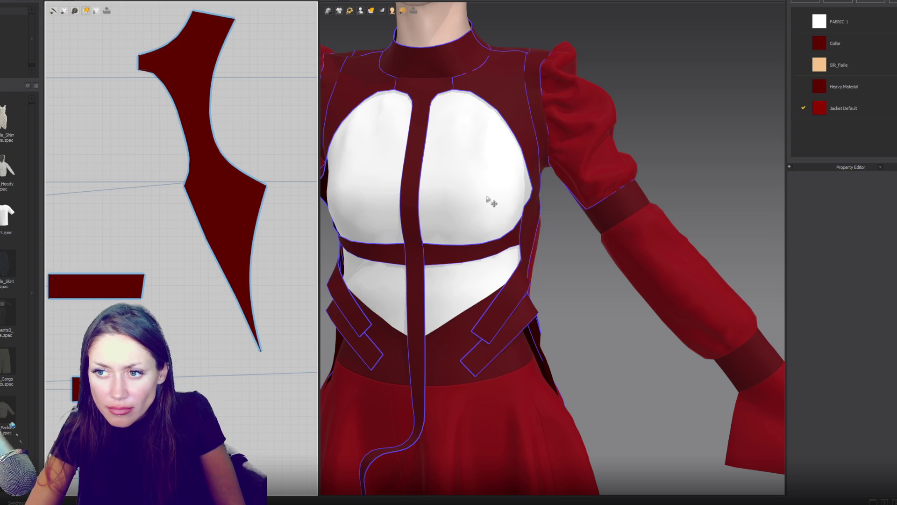
key(space)
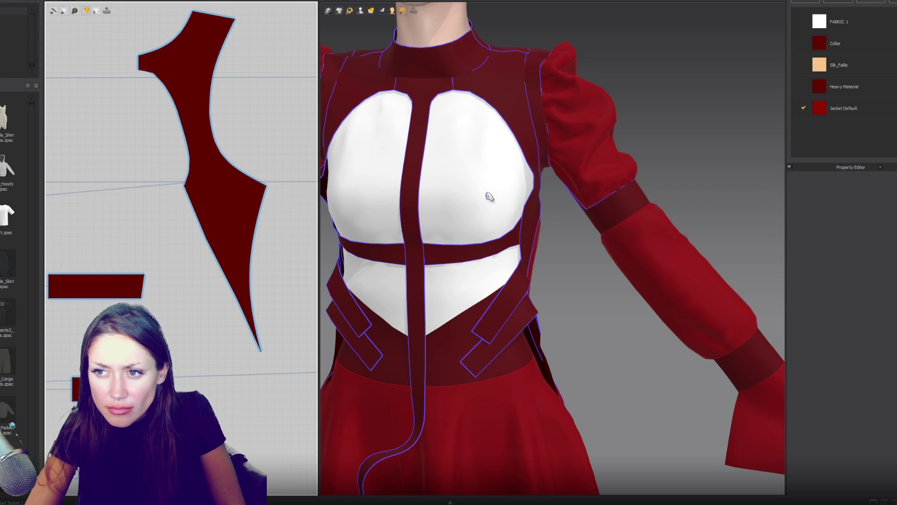
mouse_move(510, 196)
right_down()
mouse_move(462, 195)
mouse_move(514, 196)
mouse_move(501, 200)
mouse_move(481, 150)
mouse_move(461, 139)
mouse_move(491, 192)
mouse_move(490, 220)
mouse_move(525, 240)
mouse_move(455, 248)
right_up()
scroll(515, 196, up, 2)
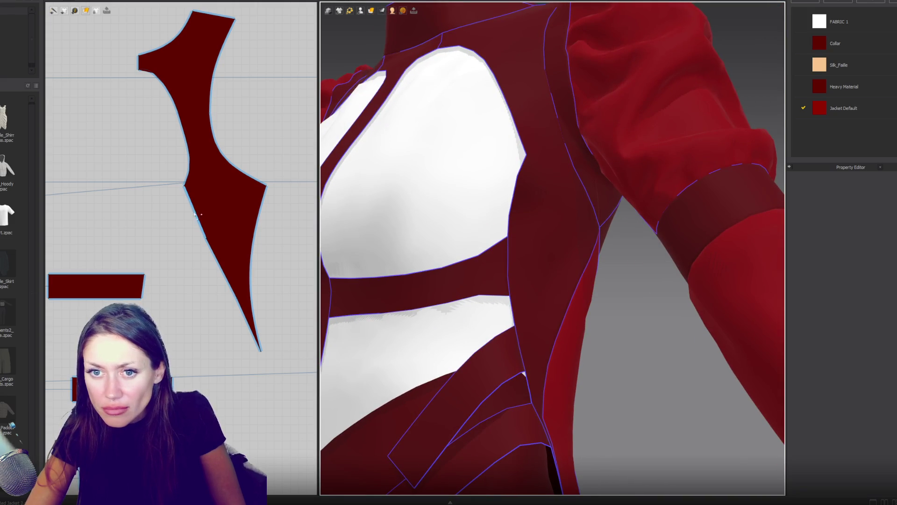
Step: Orbit around the torso and select the narrow shoulder panel's seam edge
click(193, 209)
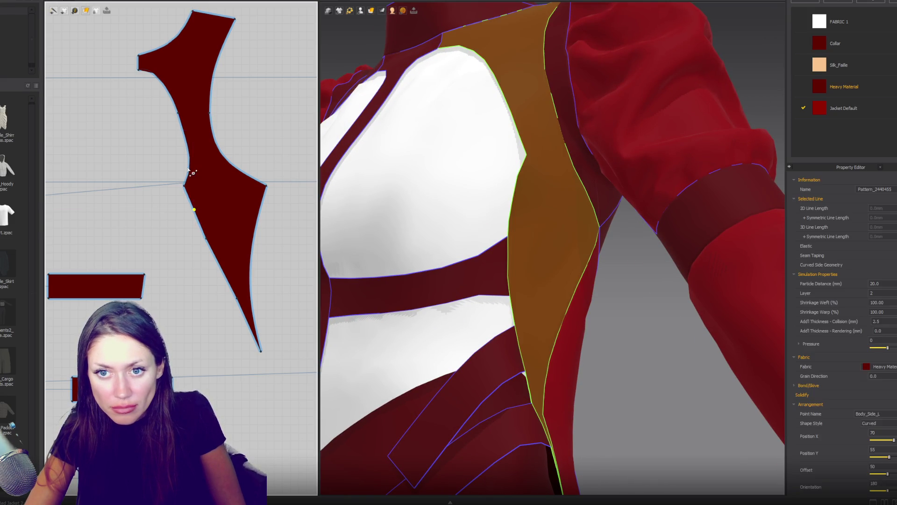
click(190, 164)
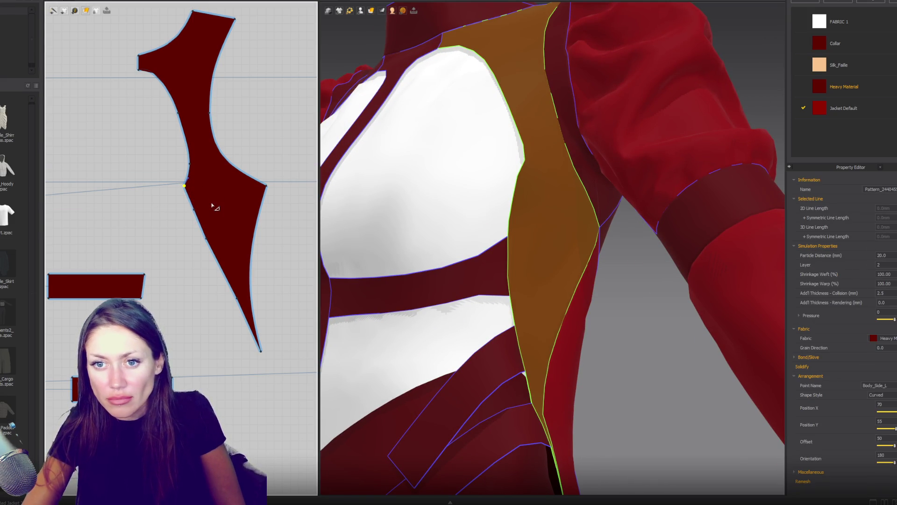
key(Escape)
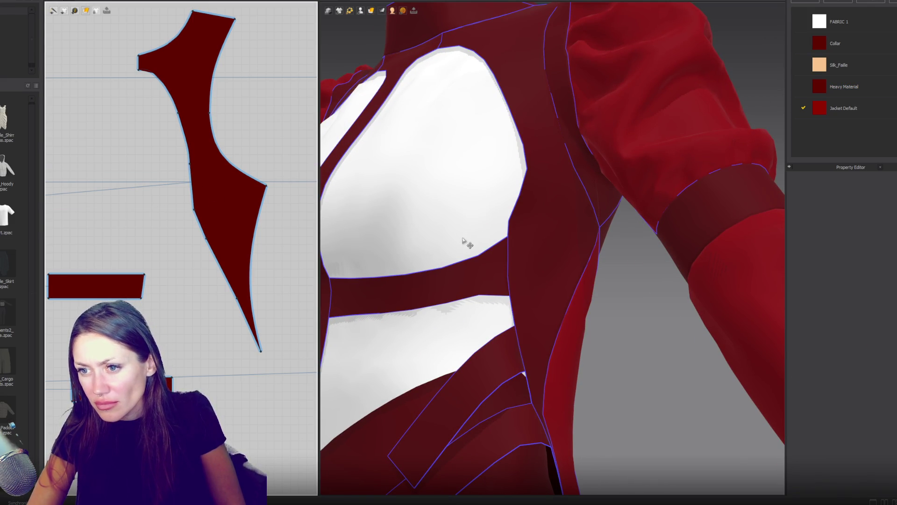
scroll(465, 236, down, 5)
mouse_move(491, 240)
right_down()
mouse_move(538, 257)
mouse_move(503, 254)
mouse_move(547, 257)
mouse_move(469, 254)
mouse_move(489, 259)
right_up()
mouse_move(550, 148)
right_down()
mouse_move(553, 212)
mouse_move(570, 200)
mouse_move(563, 186)
mouse_move(547, 203)
right_up()
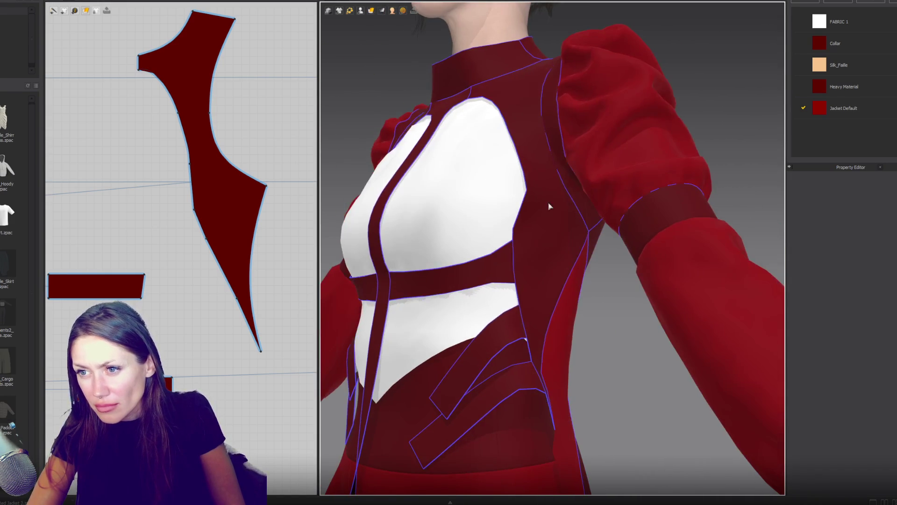
click(571, 189)
scroll(287, 233, down, 3)
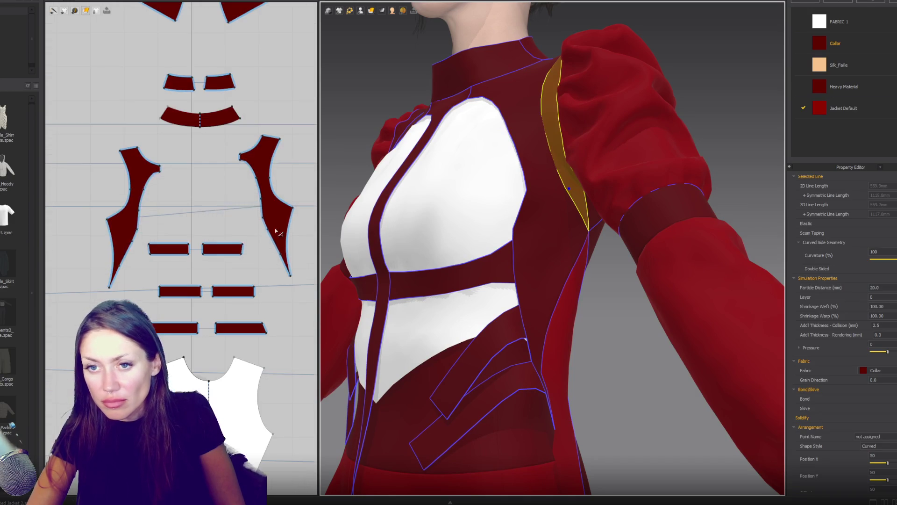
Step: Bow the shoulder panel's long right edge outward by dragging its curve point
scroll(258, 82, down, 6)
mouse_move(255, 84)
middle_down()
mouse_move(252, 299)
mouse_move(260, 267)
middle_up()
scroll(251, 224, up, 5)
scroll(252, 225, up, 8)
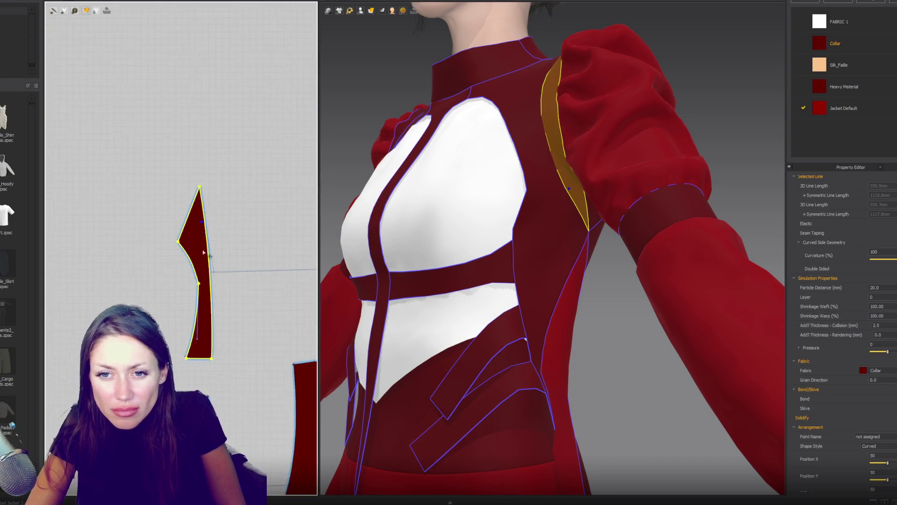
click(207, 204)
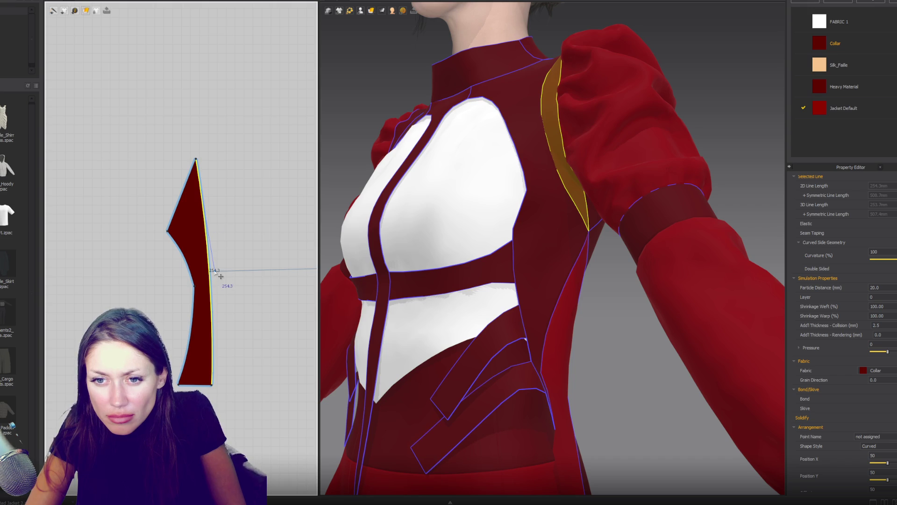
click(224, 275)
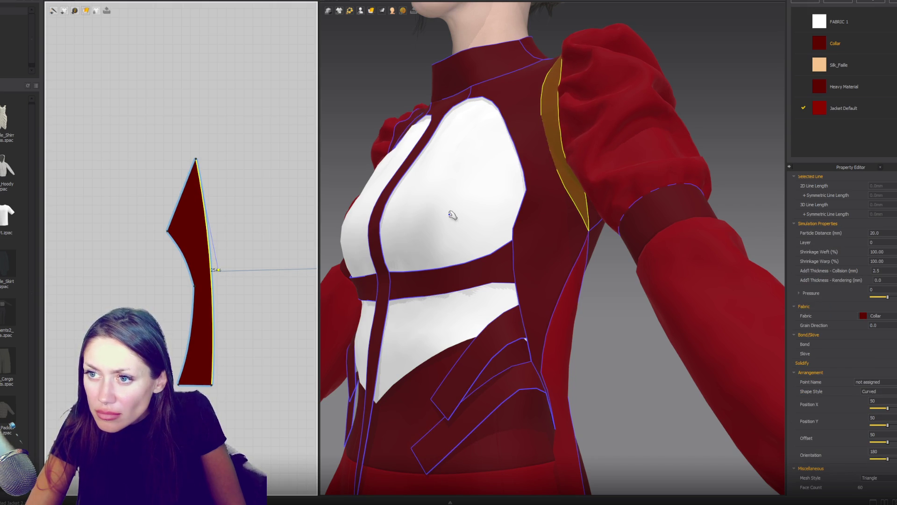
drag(223, 275, 229, 246)
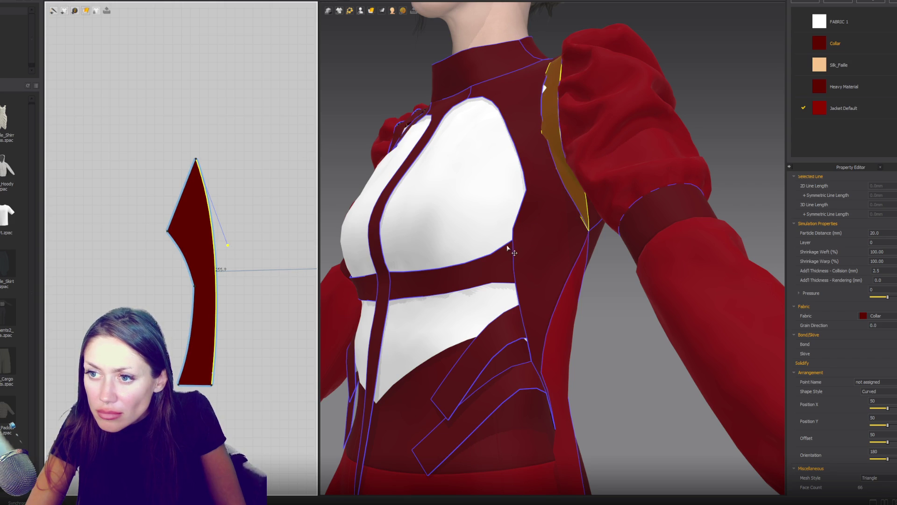
right_drag(508, 250, 539, 271)
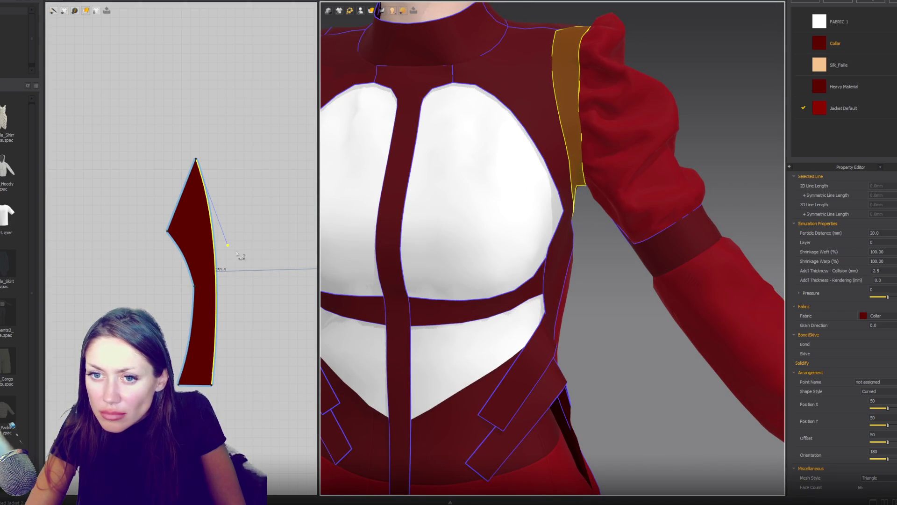
drag(228, 245, 238, 228)
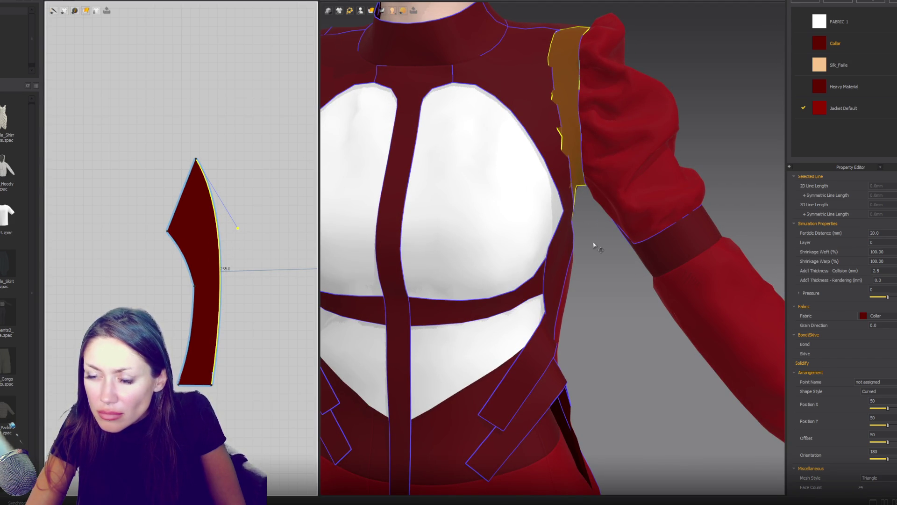
Step: Ease the edge curve back slightly and move the panel's top point to hug the shoulder
right_drag(581, 248, 542, 246)
mouse_move(376, 257)
right_down()
mouse_move(481, 232)
mouse_move(475, 206)
mouse_move(481, 212)
right_up()
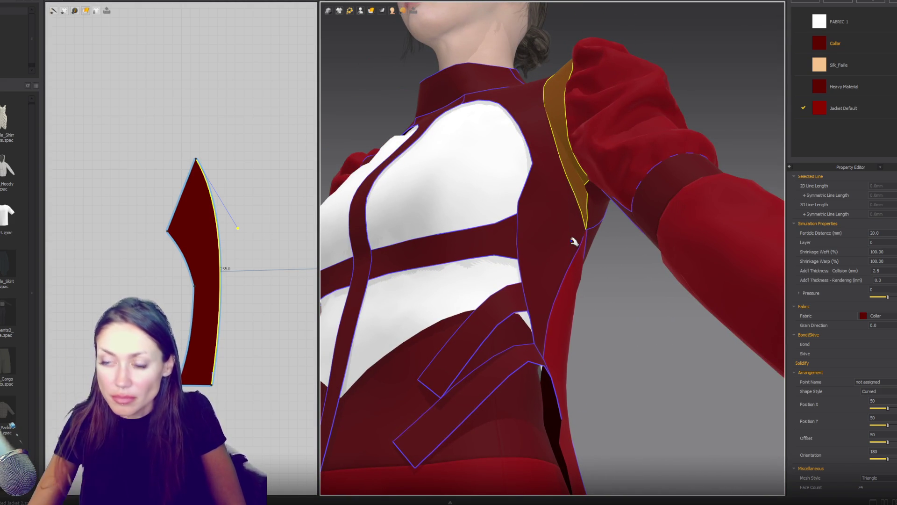
mouse_move(600, 204)
right_down()
mouse_move(551, 167)
mouse_move(517, 182)
mouse_move(567, 173)
mouse_move(558, 178)
right_up()
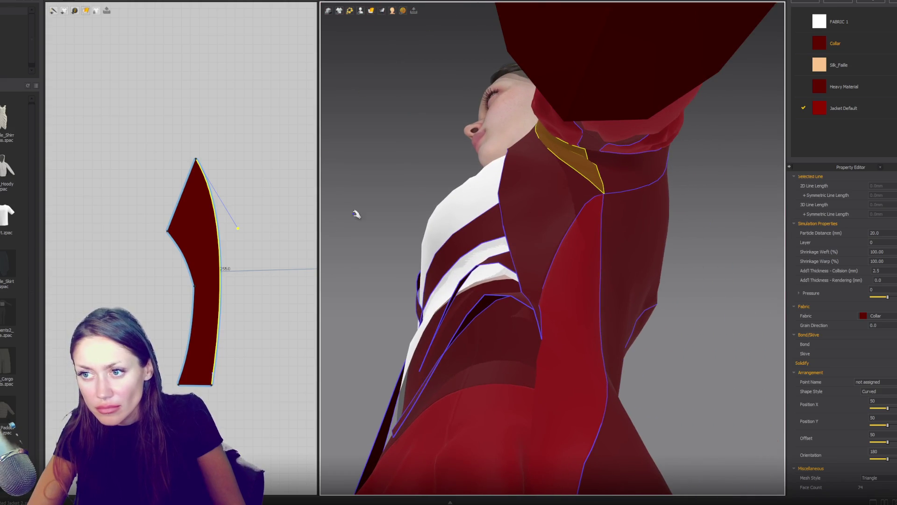
drag(240, 230, 232, 239)
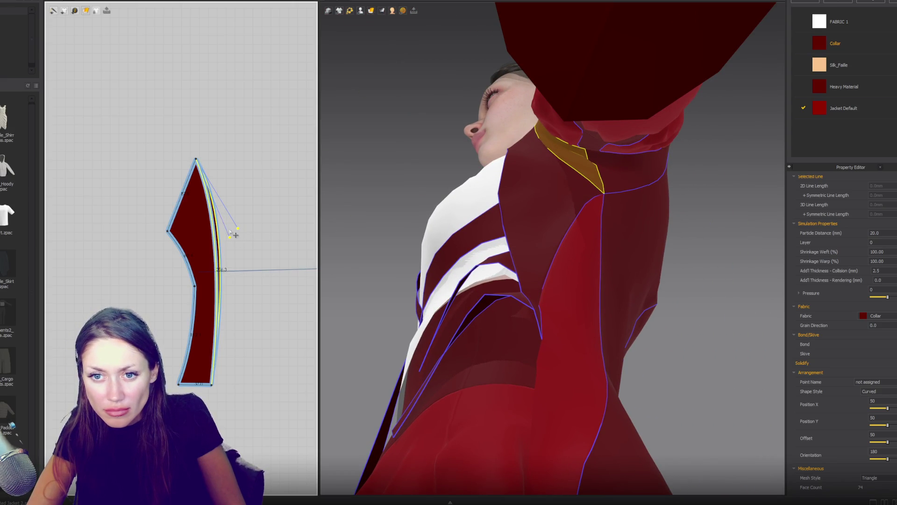
mouse_move(201, 166)
mouse_down()
mouse_move(170, 231)
mouse_move(160, 206)
mouse_up()
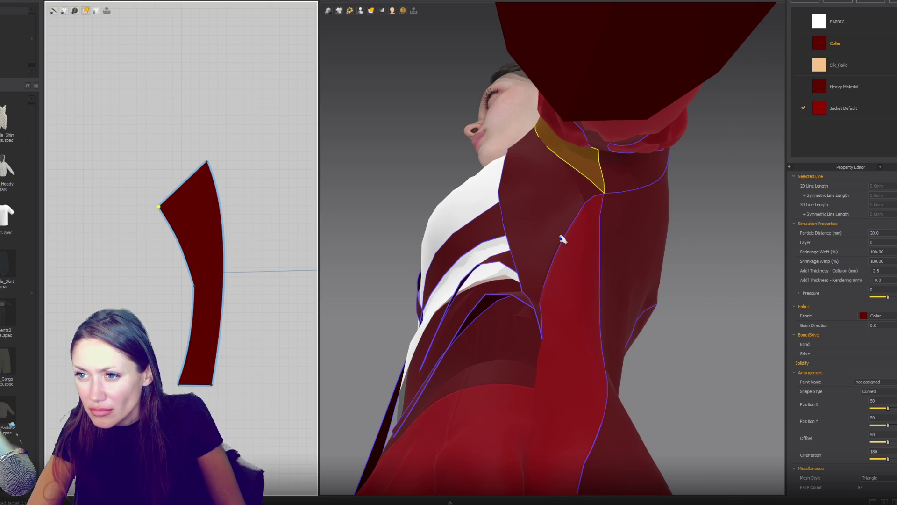
mouse_move(557, 203)
right_down()
mouse_move(589, 241)
mouse_move(612, 246)
mouse_move(603, 226)
mouse_move(596, 236)
mouse_move(610, 196)
mouse_move(599, 227)
mouse_move(617, 236)
mouse_move(611, 251)
mouse_move(582, 235)
right_up()
click(581, 235)
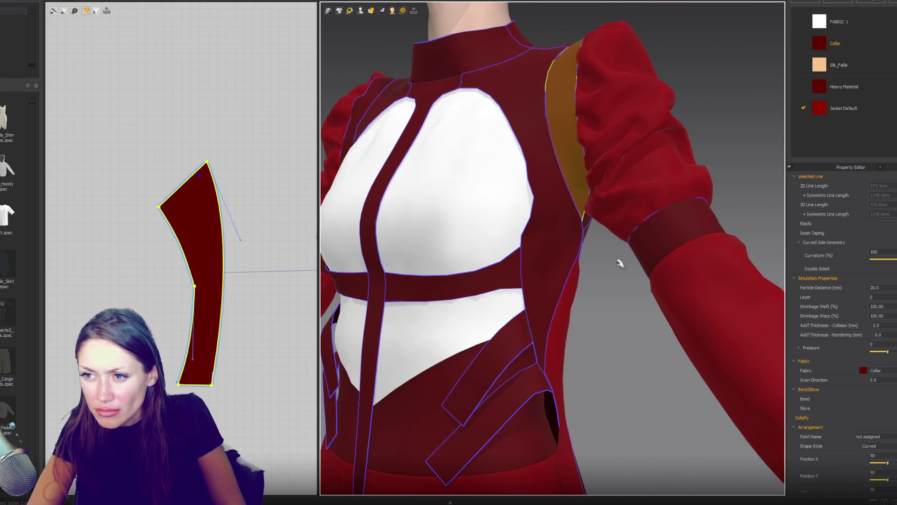
Step: Cancel the accidental internal line started from the shoulder panel's top point
scroll(627, 257, up, 3)
mouse_move(624, 264)
right_down()
mouse_move(406, 262)
mouse_move(424, 268)
right_up()
scroll(582, 241, down, 2)
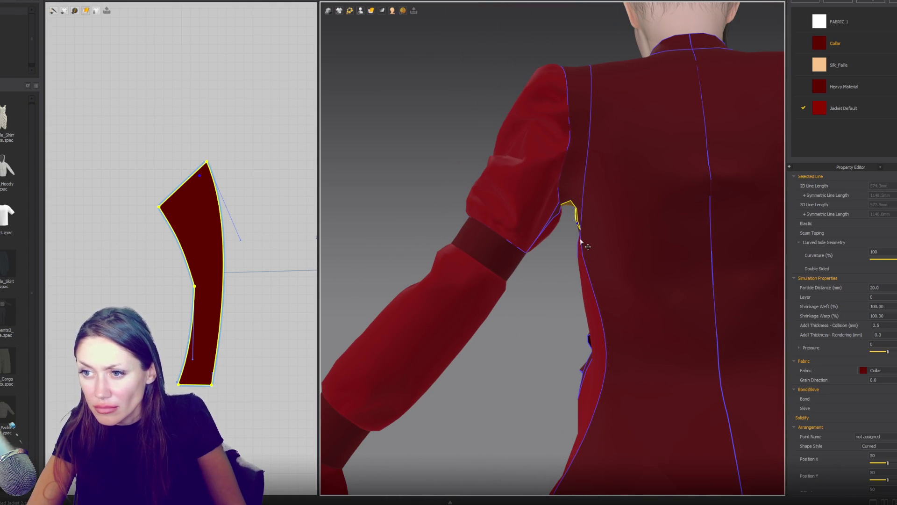
click(206, 164)
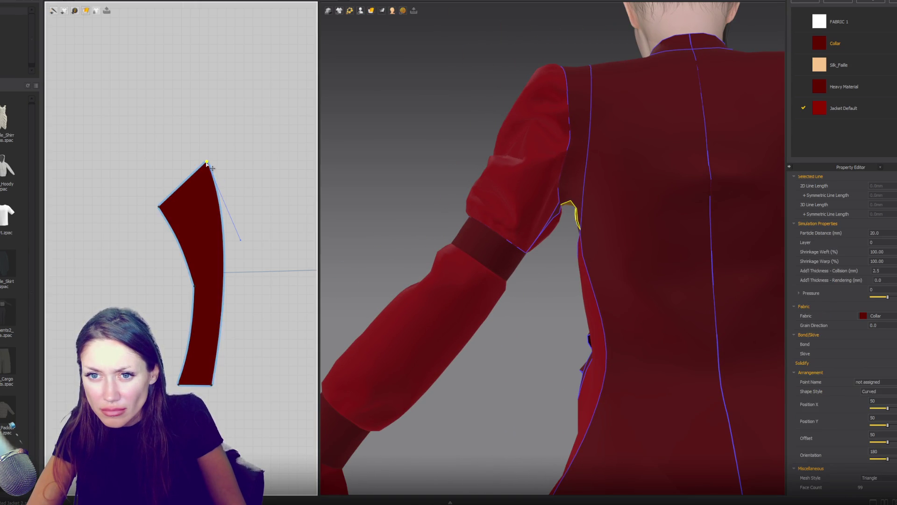
key(Escape)
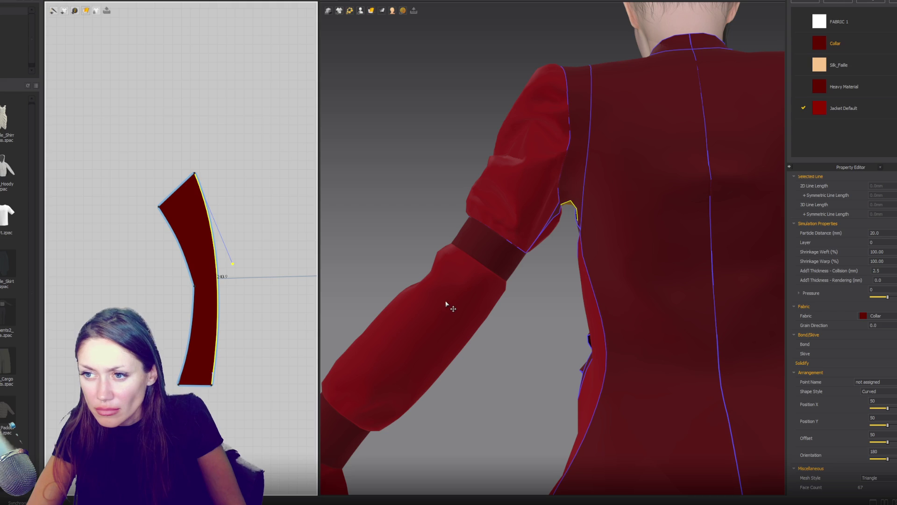
Step: Bulge the shoulder panel's right edge further outward beside the sleeve
mouse_move(457, 236)
right_down()
mouse_move(610, 235)
mouse_move(624, 268)
right_up()
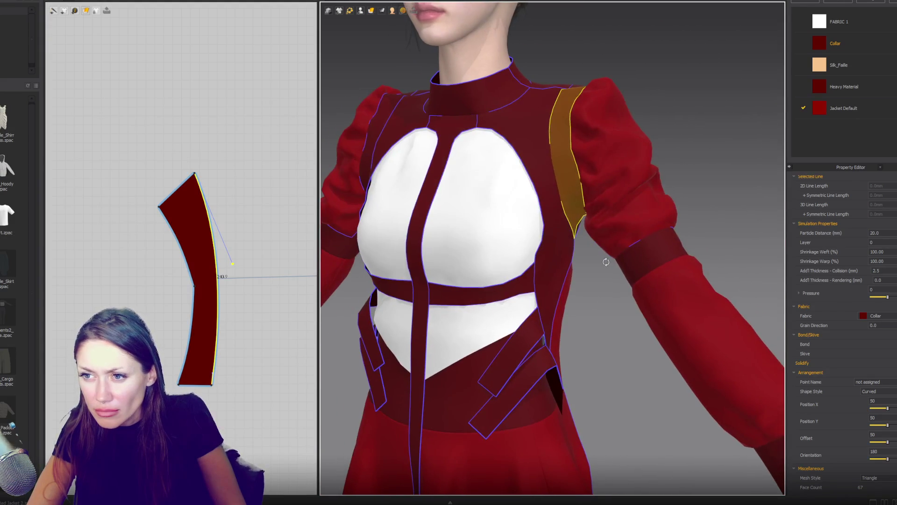
drag(235, 266, 249, 246)
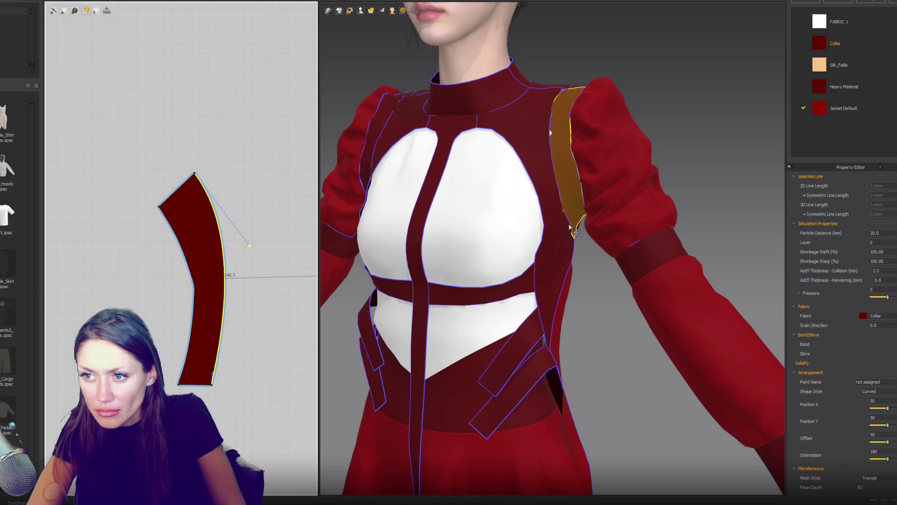
mouse_move(534, 262)
right_down()
mouse_move(510, 255)
mouse_move(538, 236)
right_up()
right_drag(234, 304, 89, 163)
right_drag(261, 486, 264, 328)
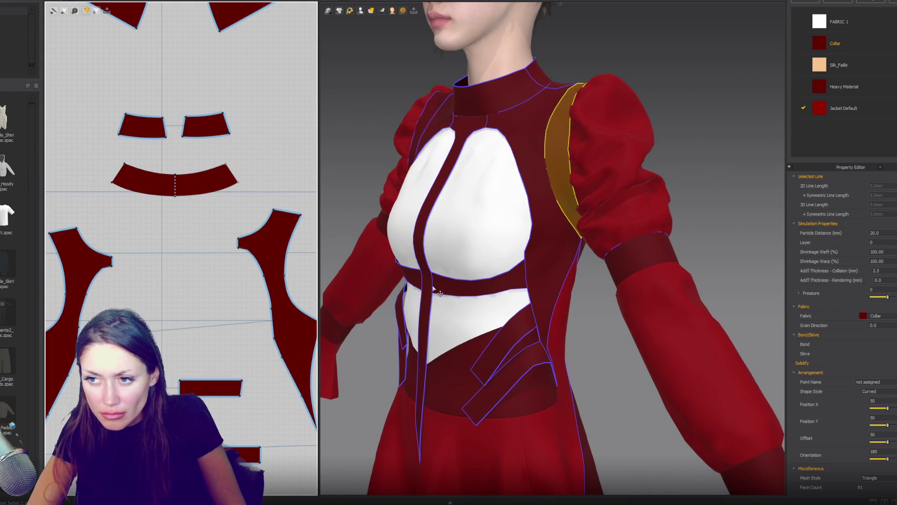
scroll(556, 233, up, 5)
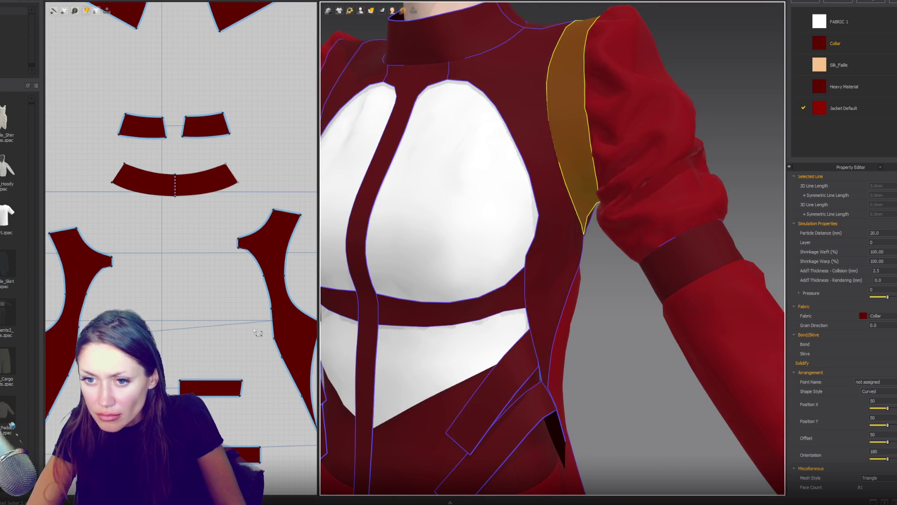
click(275, 340)
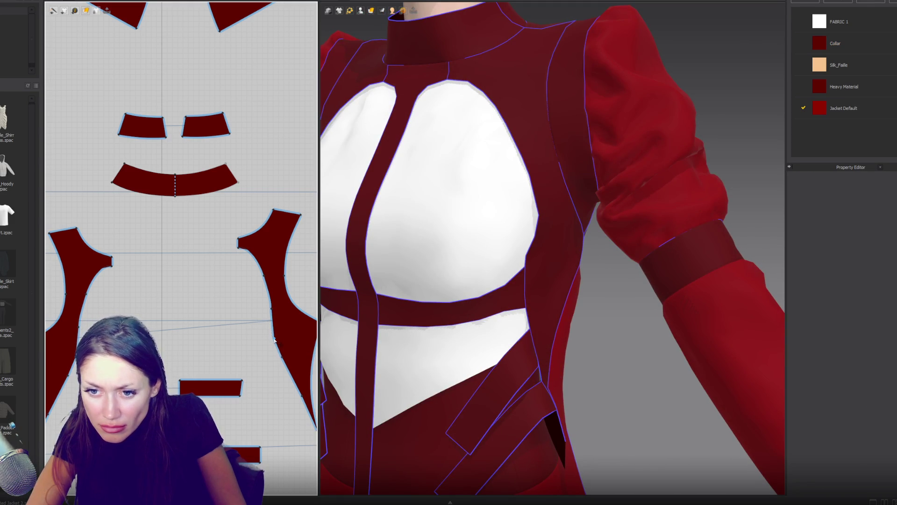
click(274, 340)
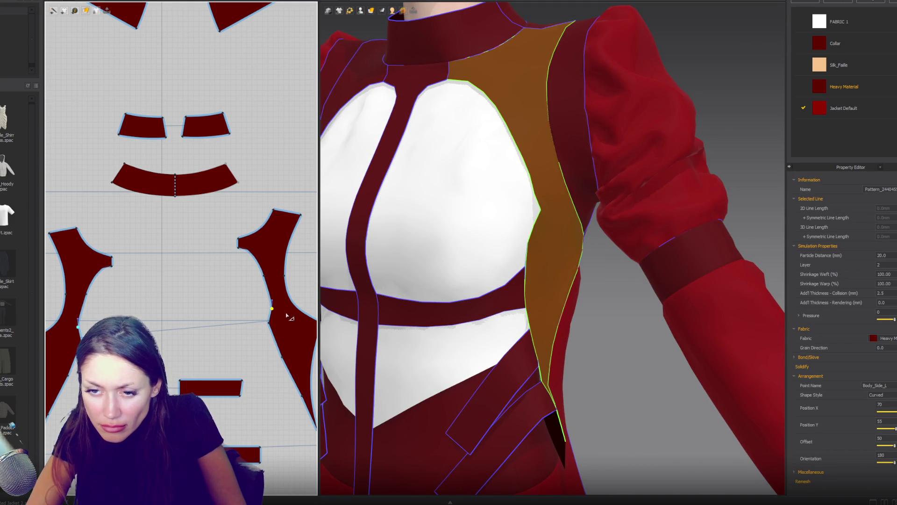
click(253, 315)
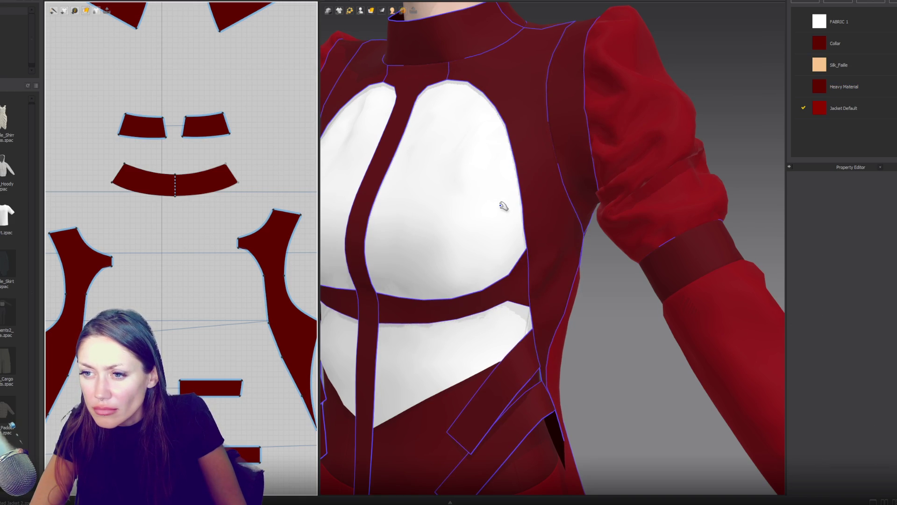
scroll(532, 215, down, 3)
right_drag(533, 215, 492, 202)
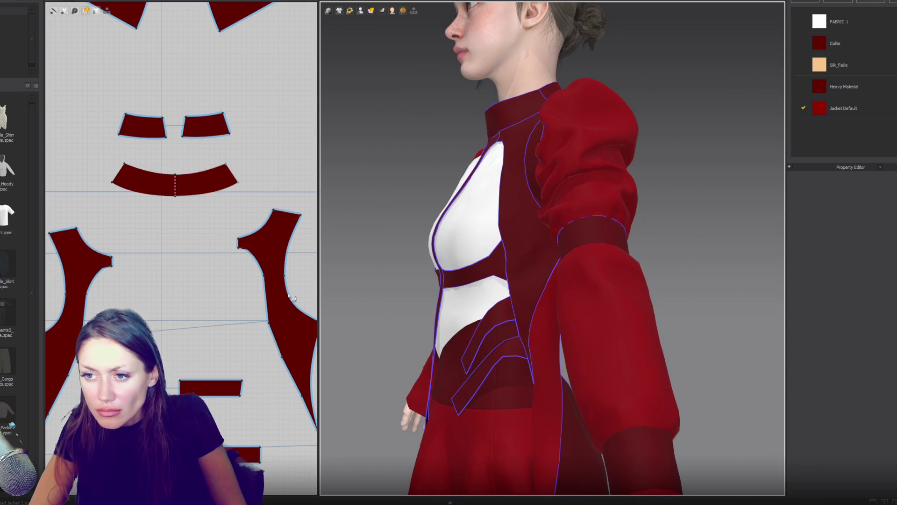
scroll(308, 293, up, 3)
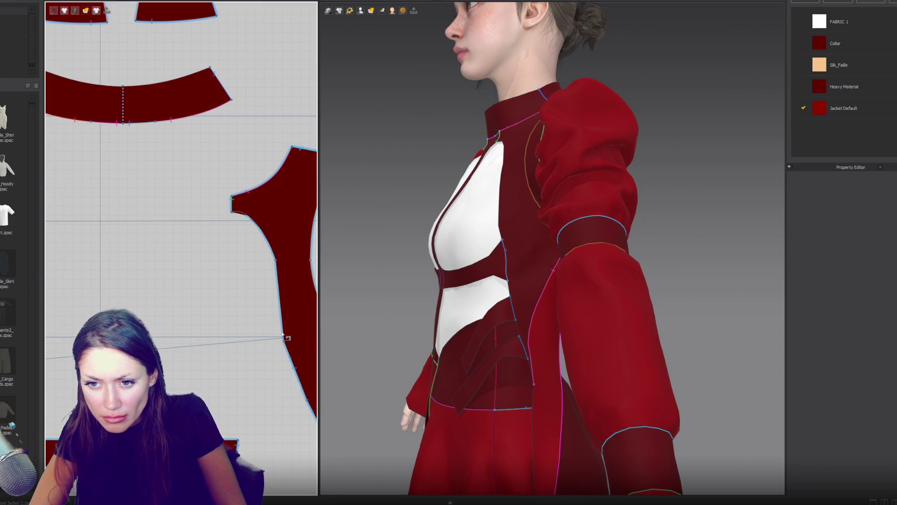
click(290, 362)
drag(291, 360, 300, 386)
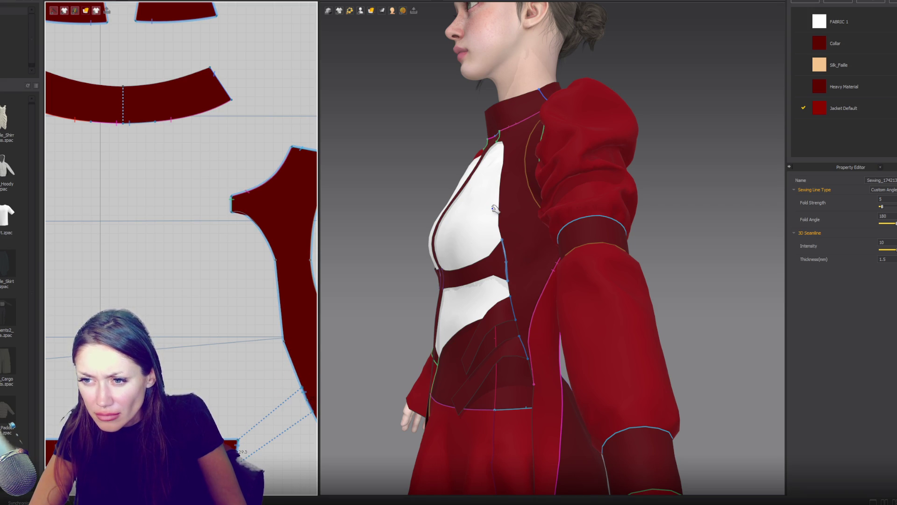
key(2)
scroll(550, 291, up, 3)
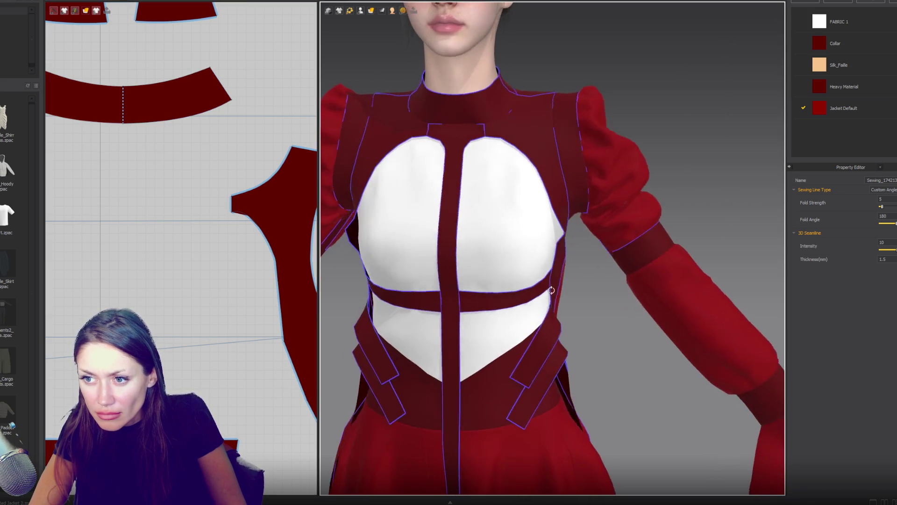
right_drag(577, 236, 536, 234)
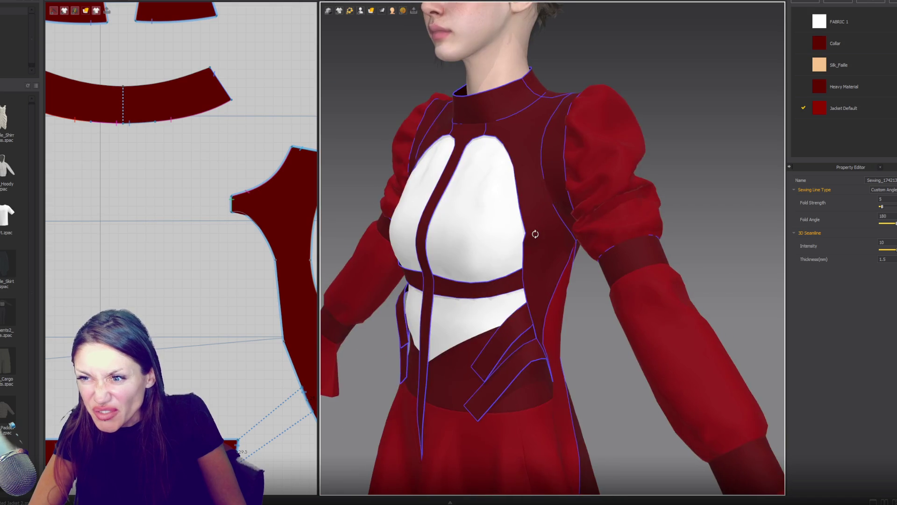
key(2)
click(308, 401)
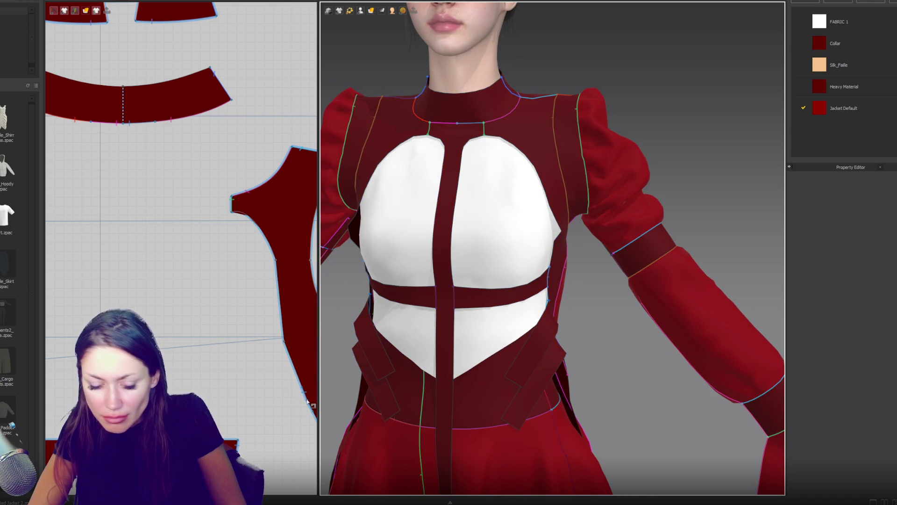
click(310, 405)
mouse_move(343, 384)
right_down()
mouse_move(281, 391)
mouse_move(348, 398)
right_up()
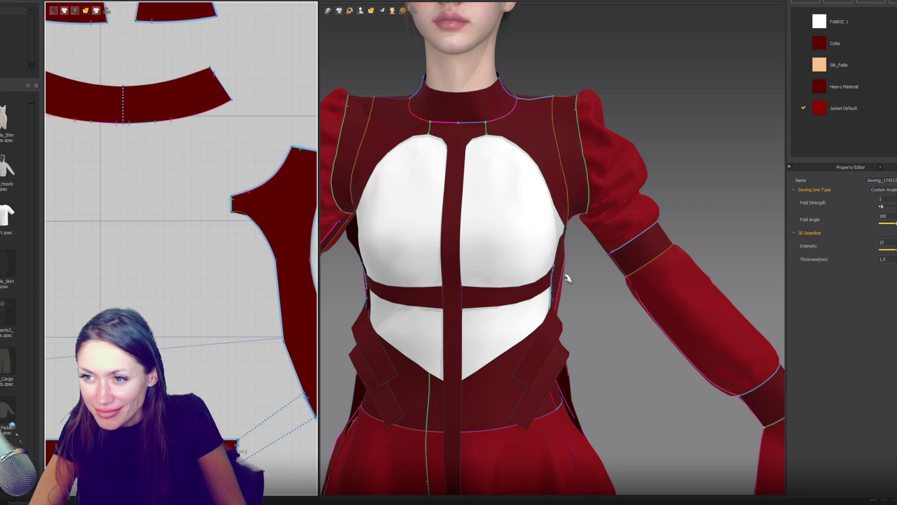
right_drag(571, 274, 537, 270)
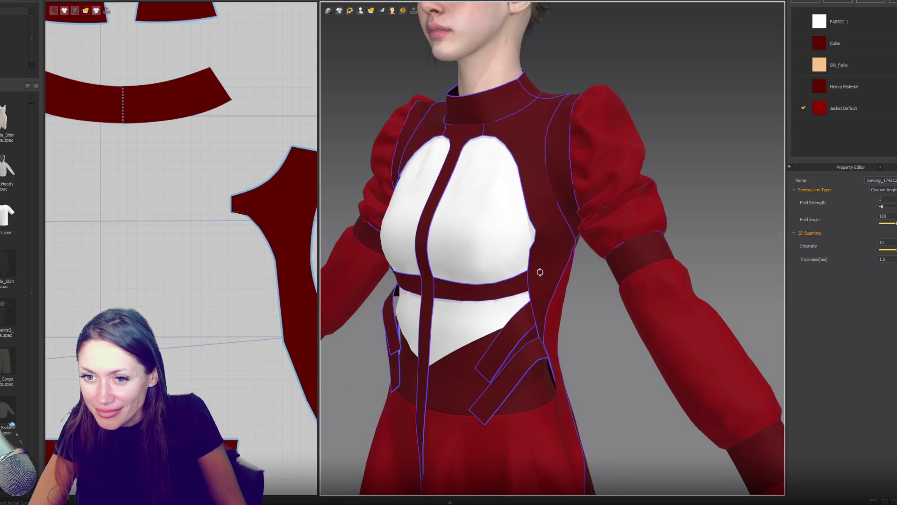
click(288, 295)
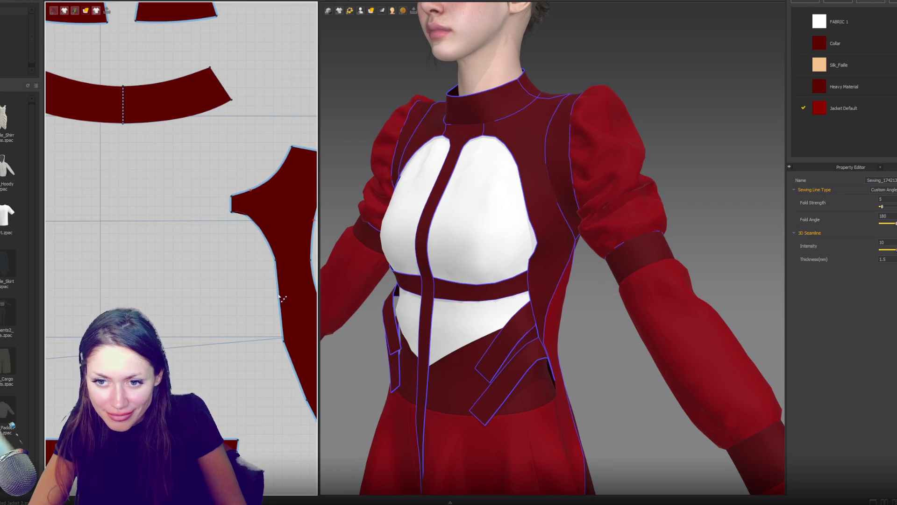
drag(288, 293, 290, 292)
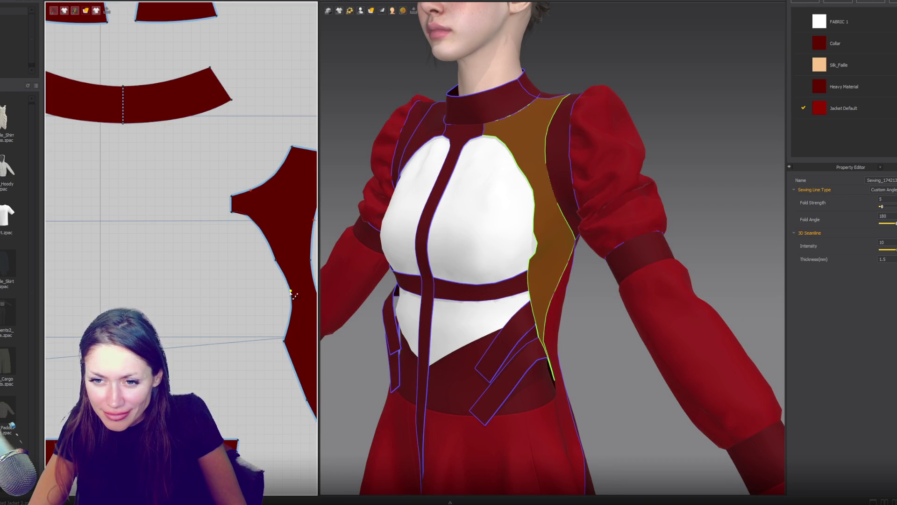
key(ctrl+z)
drag(288, 338, 290, 332)
key(ctrl+z)
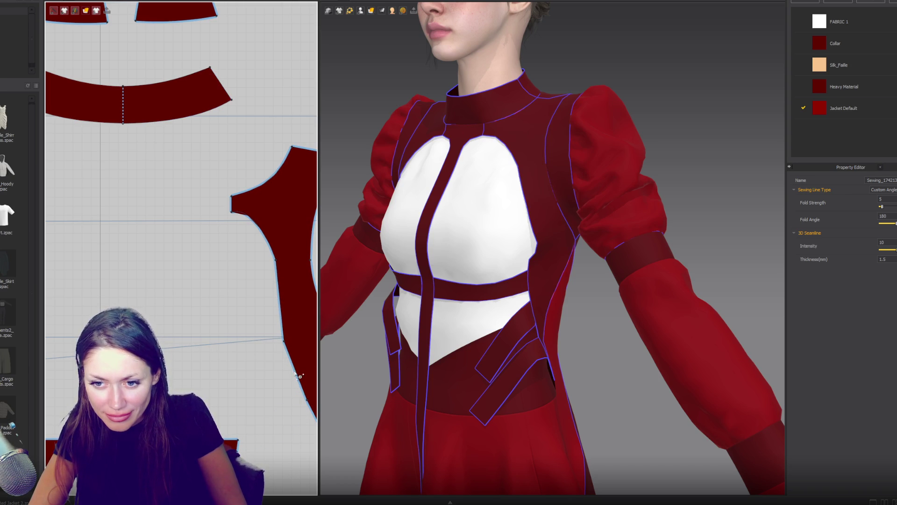
click(296, 369)
drag(285, 343, 296, 341)
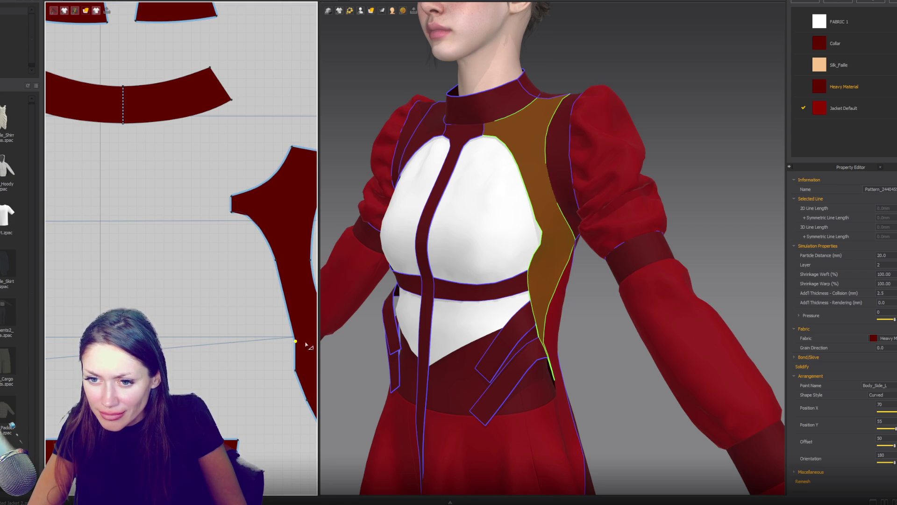
Step: Inspect the side panel's edges and seams from a close frontal view of the torso
key(Escape)
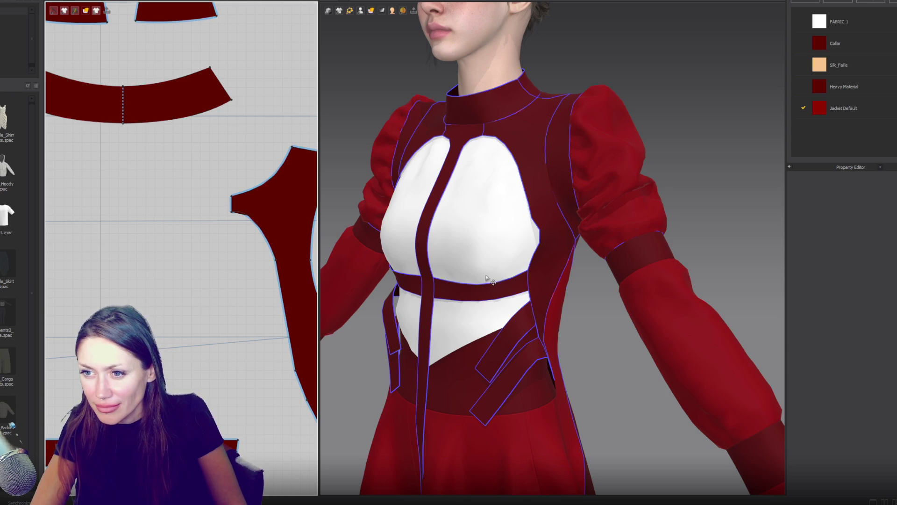
mouse_move(546, 273)
right_down()
mouse_move(631, 290)
mouse_move(383, 360)
right_up()
right_drag(448, 332, 535, 313)
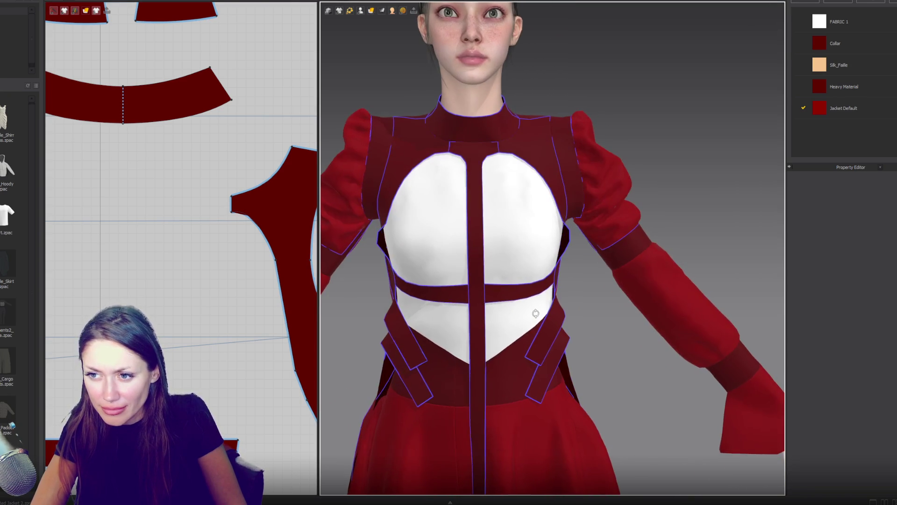
click(301, 388)
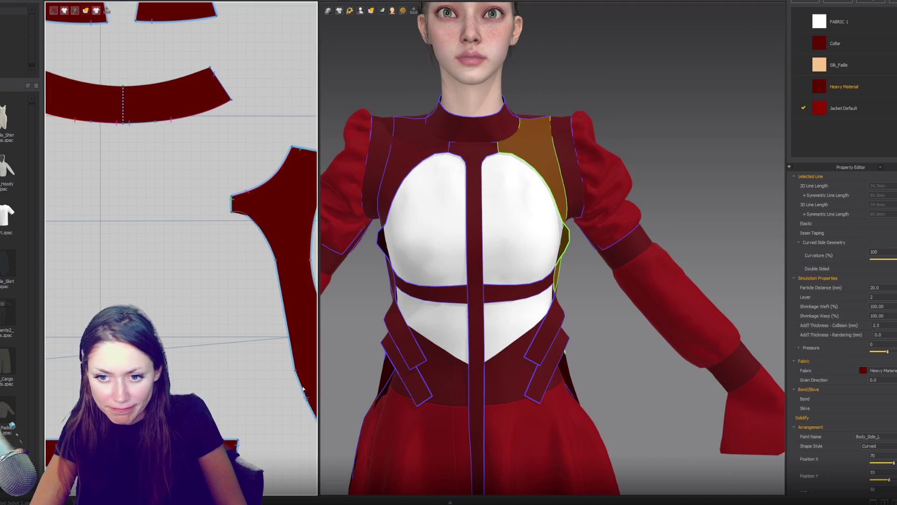
click(308, 402)
click(296, 372)
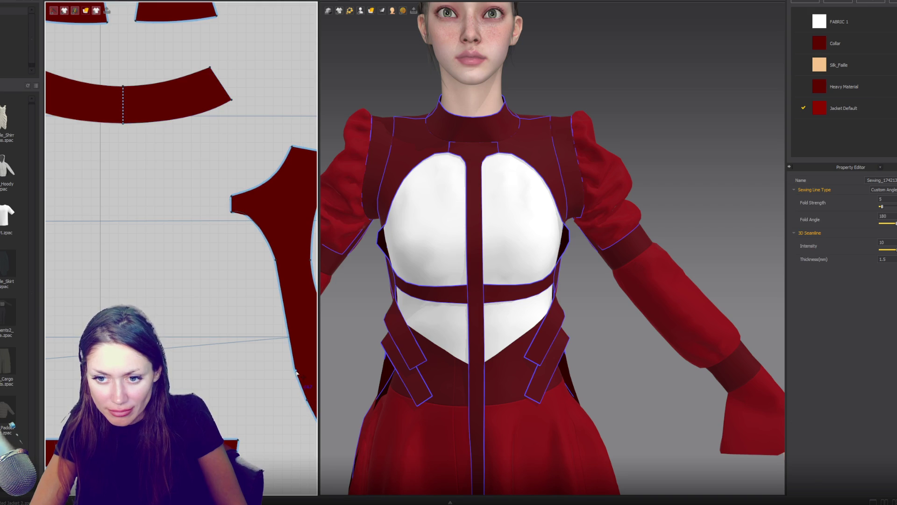
click(287, 371)
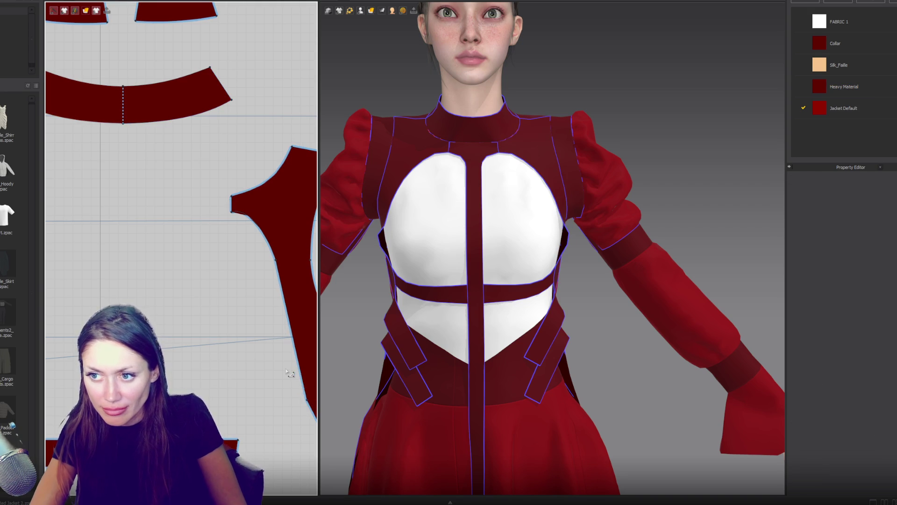
click(310, 412)
click(310, 411)
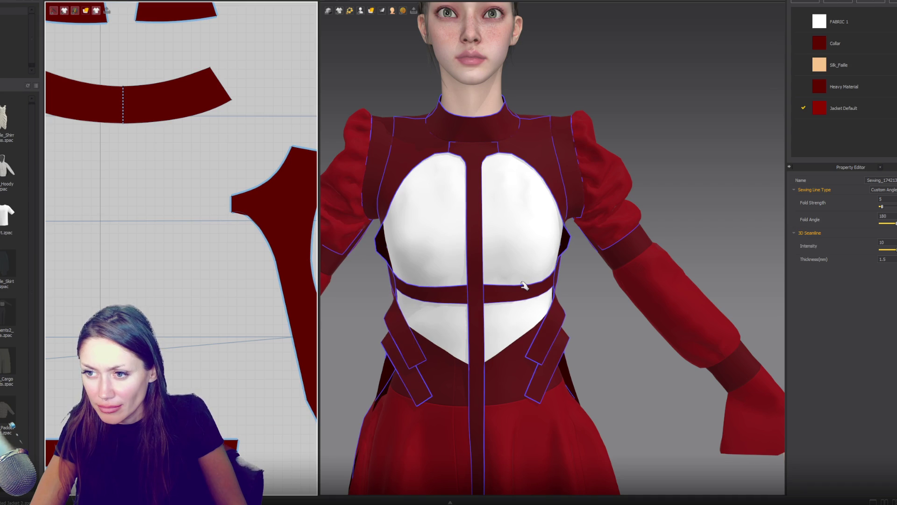
scroll(544, 278, down, 2)
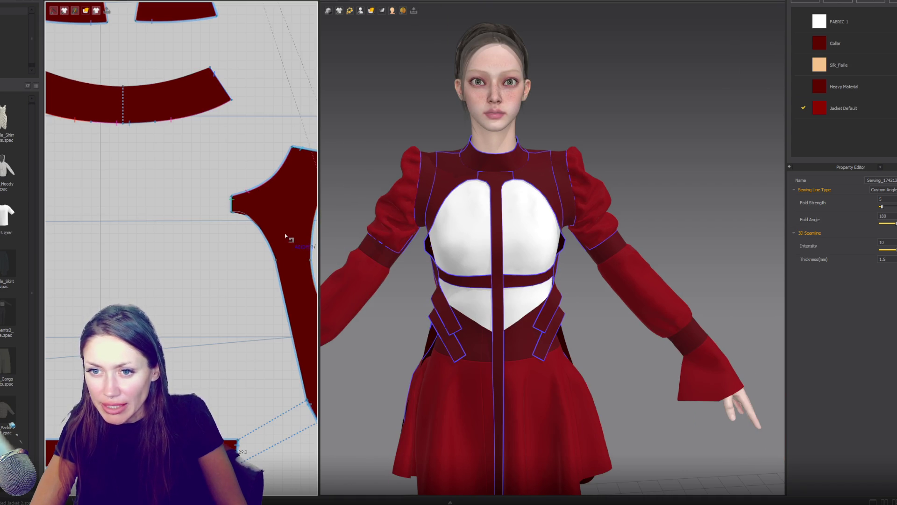
middle_drag(290, 236, 189, 228)
Step: Drag the side panel's lower edge up-left in stages so it narrows toward its bottom point
middle_drag(298, 395, 250, 285)
drag(171, 257, 269, 424)
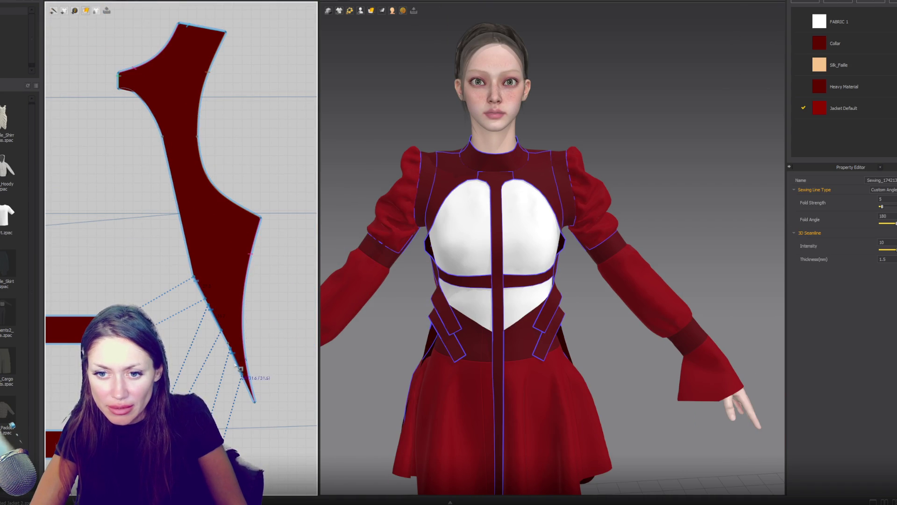
click(144, 260)
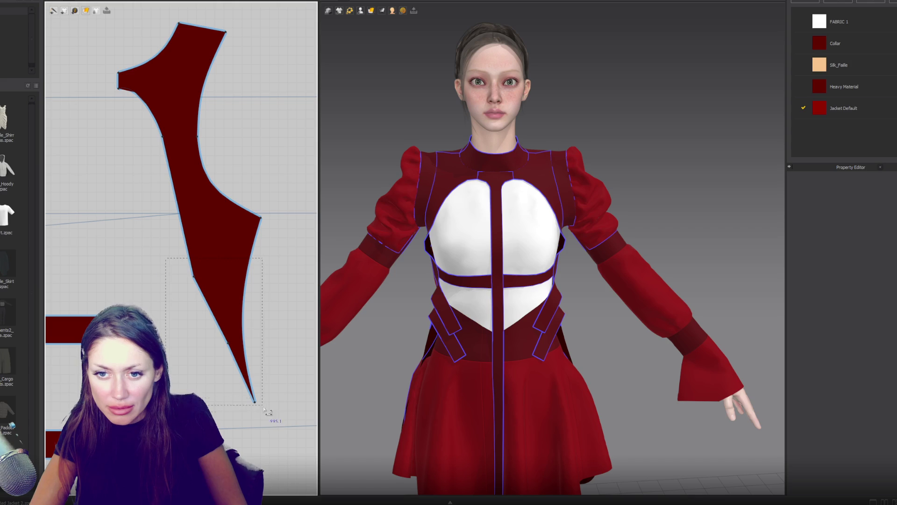
click(235, 359)
drag(236, 359, 222, 350)
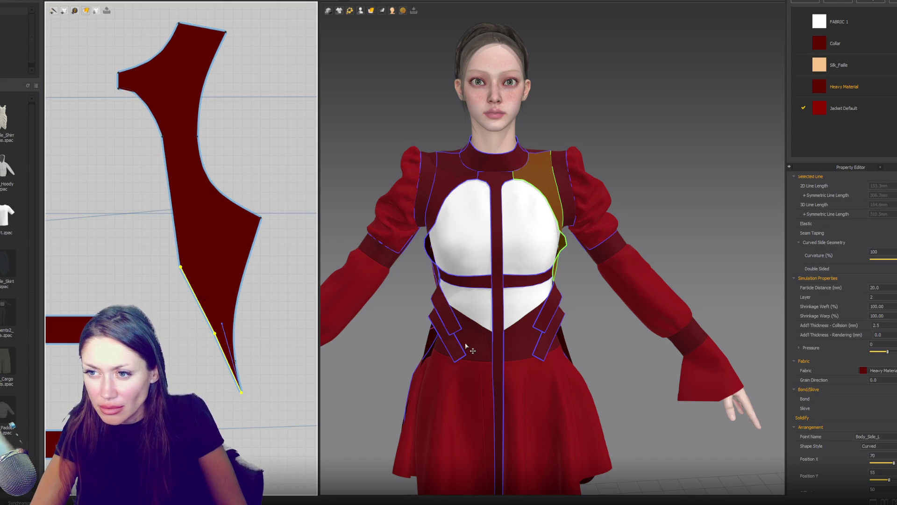
mouse_move(510, 331)
right_down()
mouse_move(585, 329)
mouse_move(538, 330)
right_up()
drag(204, 318, 201, 307)
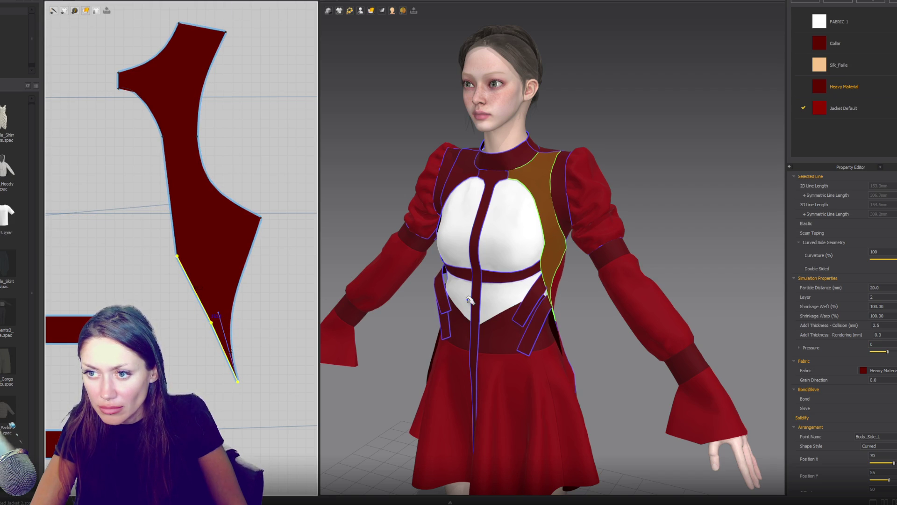
mouse_move(475, 307)
right_down()
mouse_move(512, 314)
mouse_move(430, 312)
right_up()
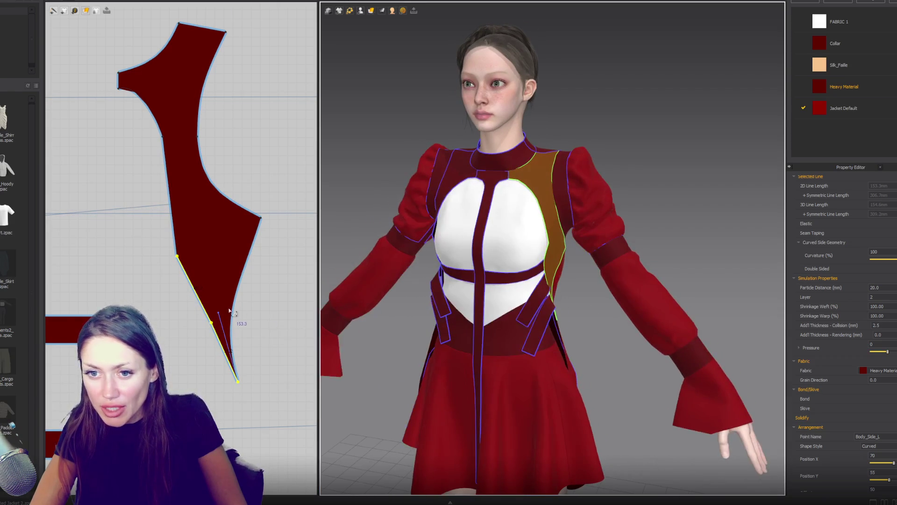
drag(201, 305, 194, 292)
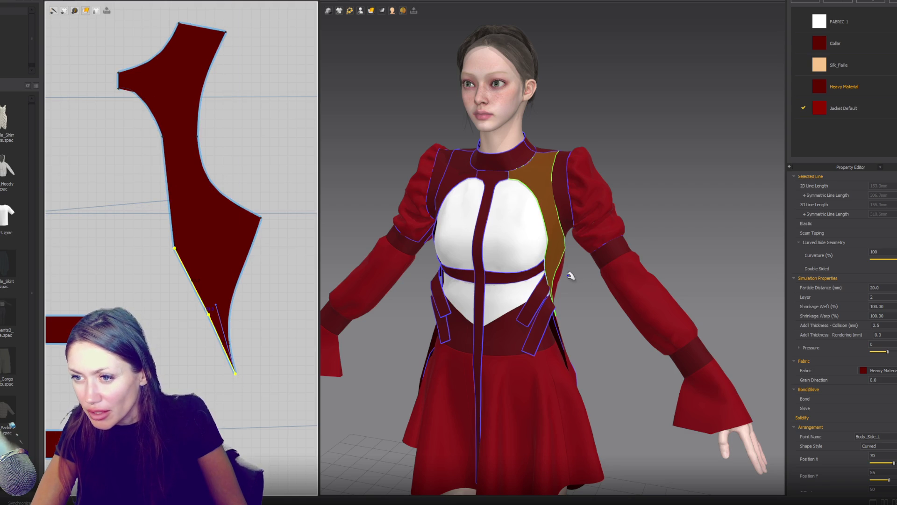
mouse_move(556, 310)
right_down()
mouse_move(655, 311)
mouse_move(607, 311)
right_up()
click(183, 265)
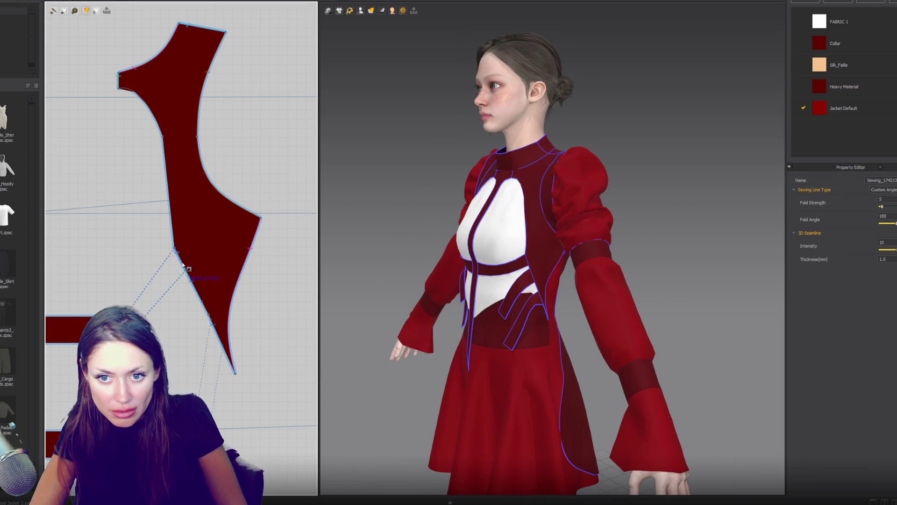
Step: Slide the side panel's lower-edge seam segment higher and orbit the model to check the fit
drag(195, 292, 182, 268)
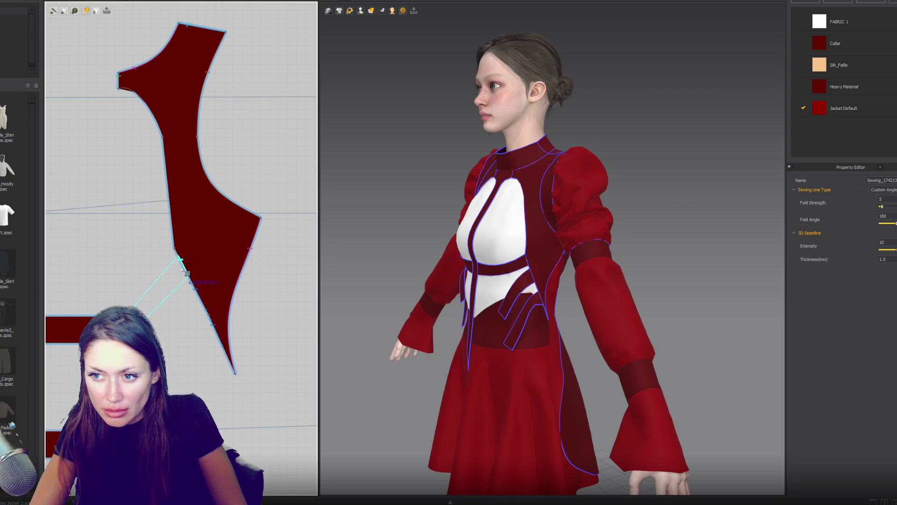
right_drag(421, 262, 481, 264)
click(176, 251)
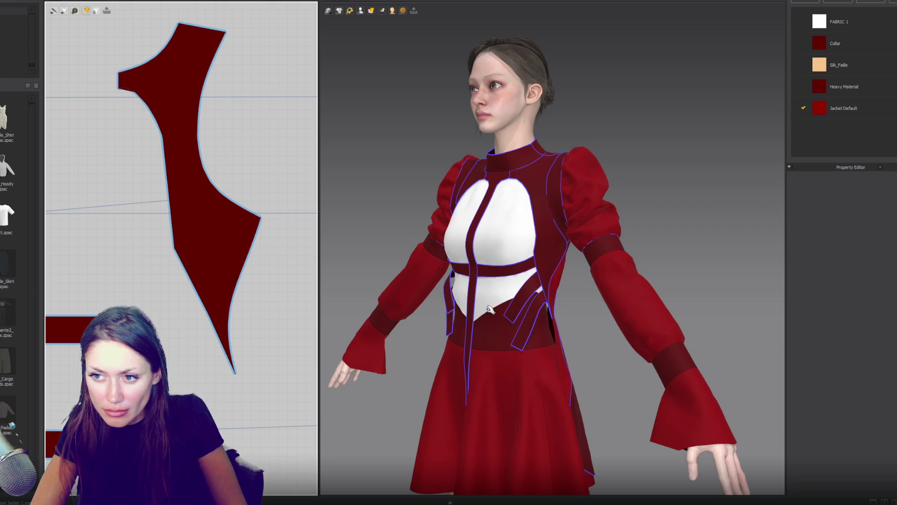
mouse_move(526, 302)
right_down()
mouse_move(675, 287)
mouse_move(608, 289)
right_up()
scroll(159, 254, up, 5)
click(134, 251)
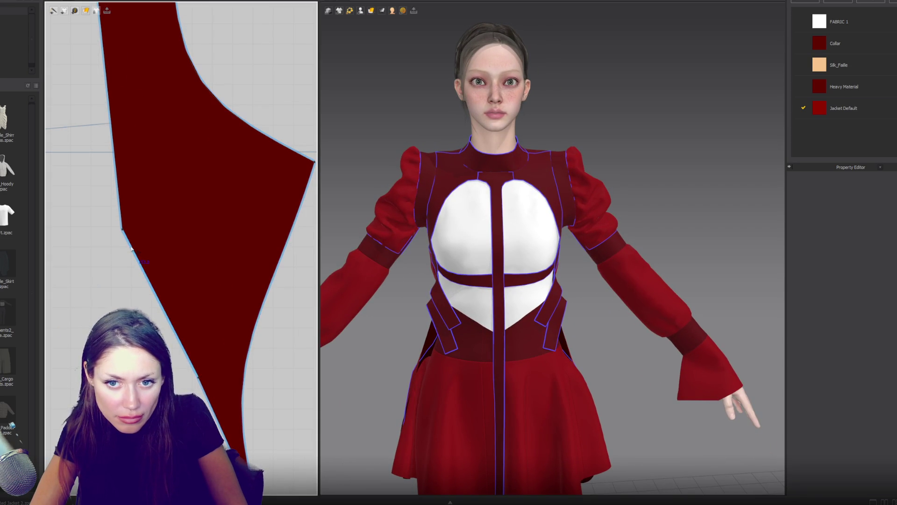
click(134, 248)
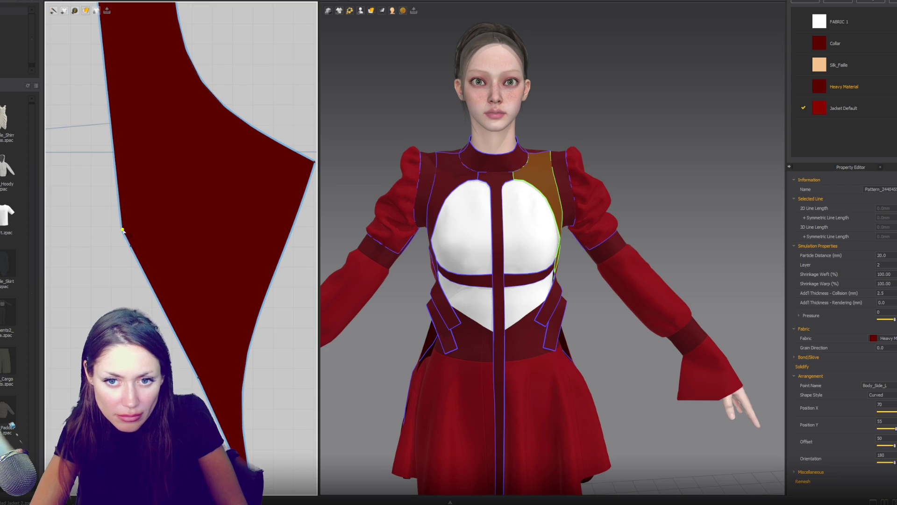
key(Escape)
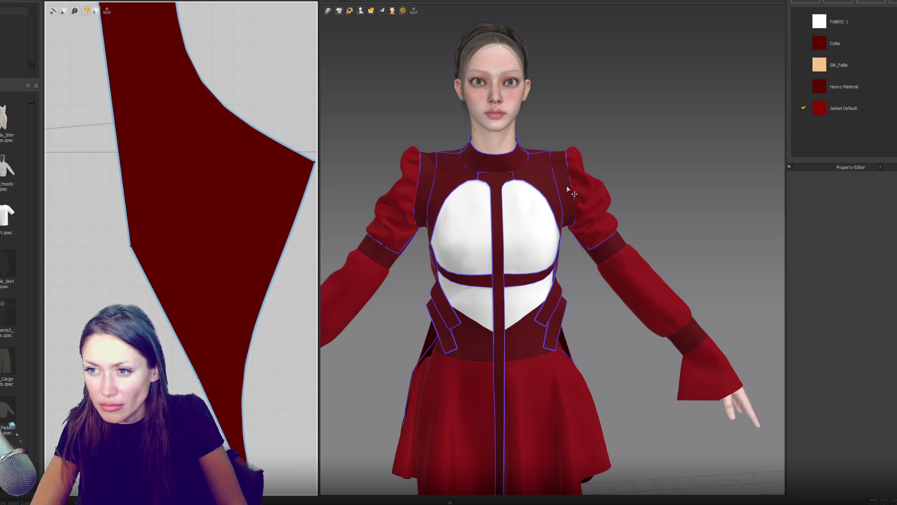
mouse_move(570, 213)
right_down()
mouse_move(486, 195)
mouse_move(560, 186)
mouse_move(537, 187)
right_up()
scroll(182, 197, down, 5)
scroll(552, 234, down, 3)
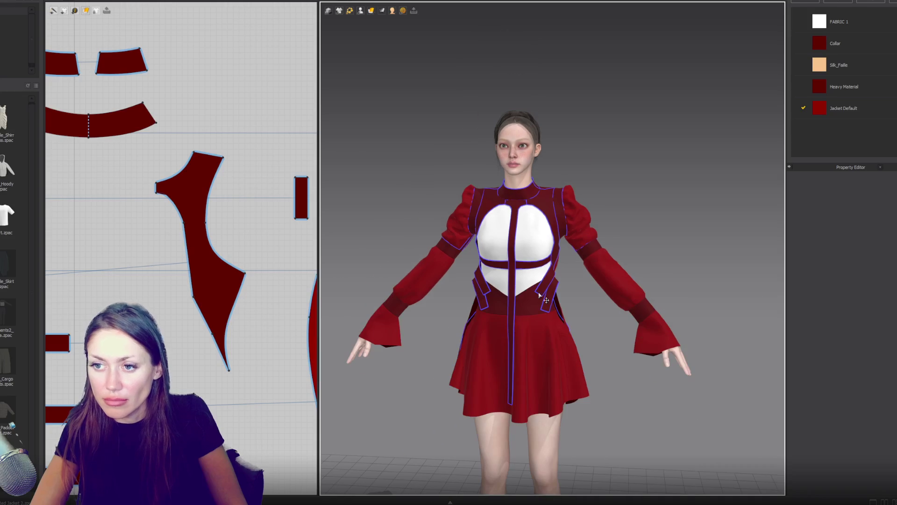
Step: Sew the long centre strip's edge to the piece above it
right_drag(154, 374, 226, 230)
click(211, 219)
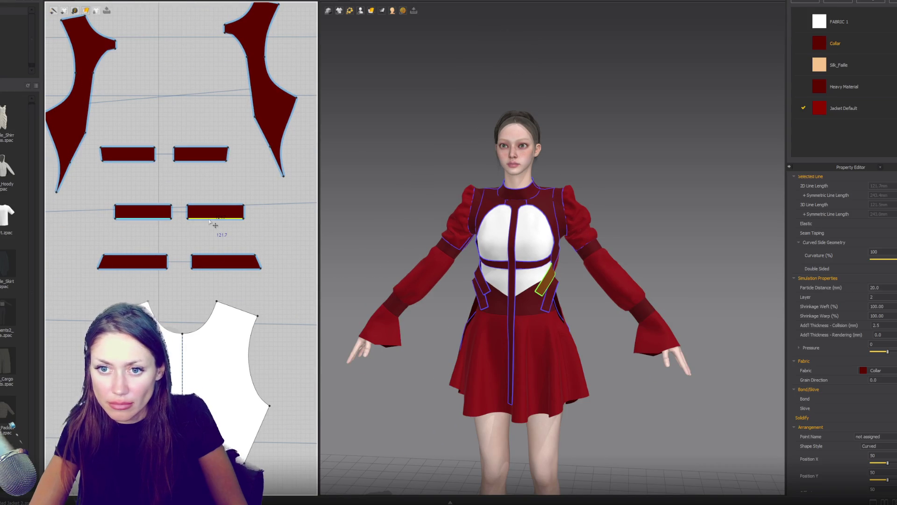
click(192, 262)
right_drag(192, 262, 193, 207)
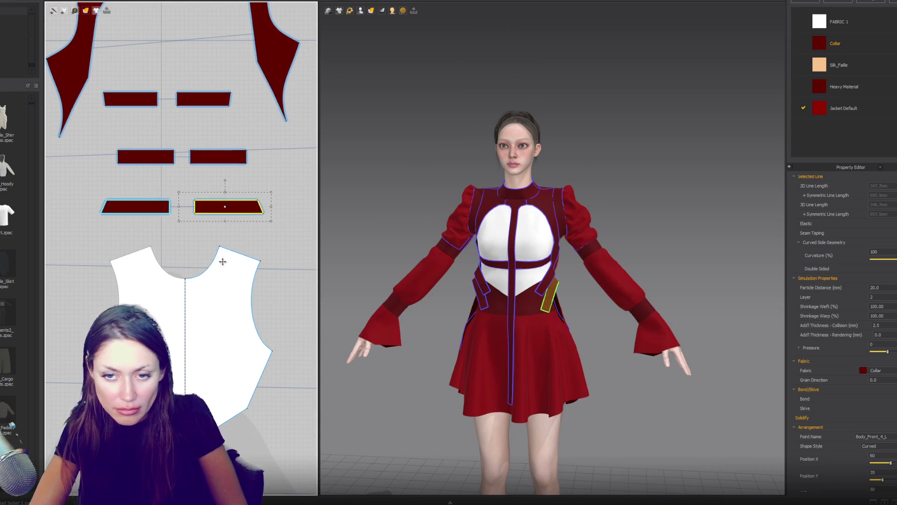
click(192, 207)
right_drag(216, 491, 223, 192)
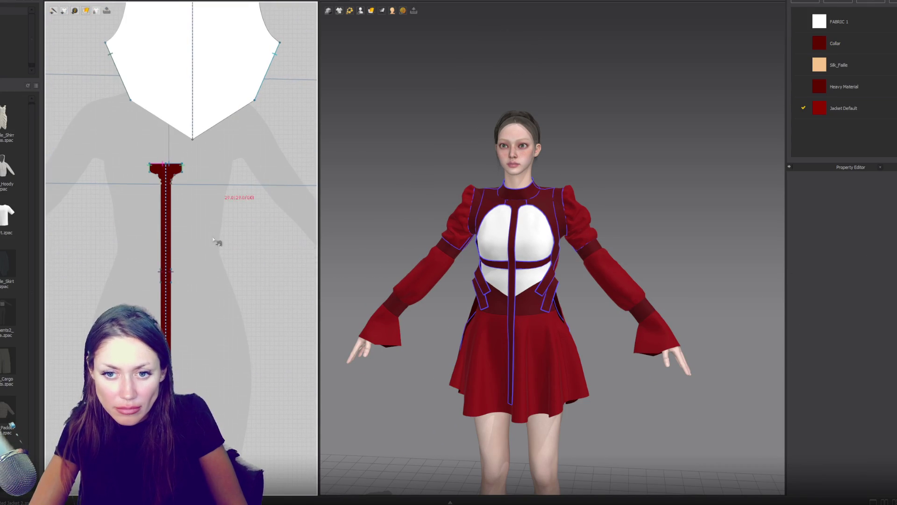
click(171, 328)
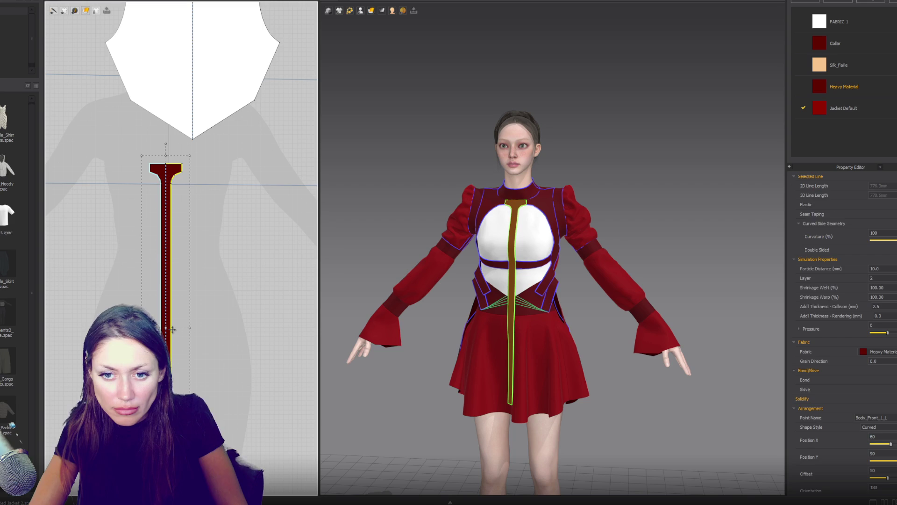
click(173, 333)
scroll(471, 329, up, 5)
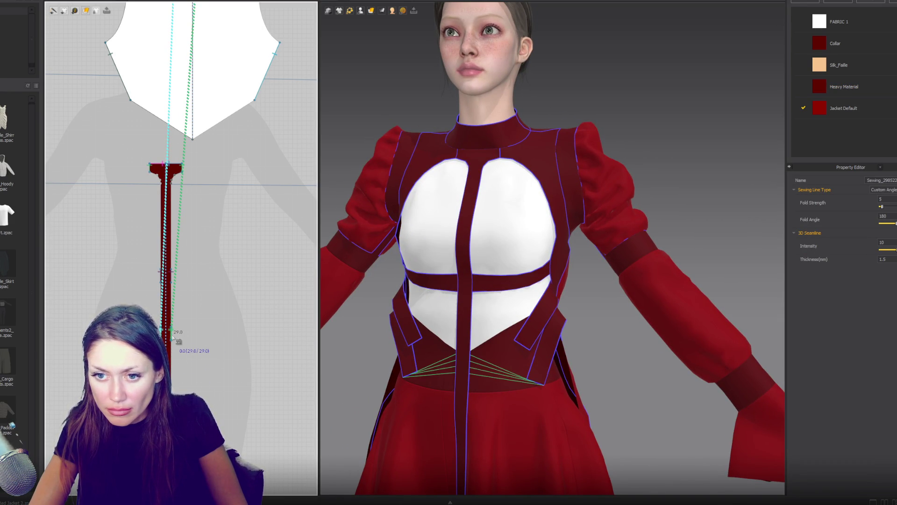
click(172, 336)
Step: Sew a strap edge to the upper piece and simulate so the strips drape down the front
mouse_move(194, 158)
right_down()
mouse_move(176, 194)
mouse_move(178, 236)
right_up()
click(177, 237)
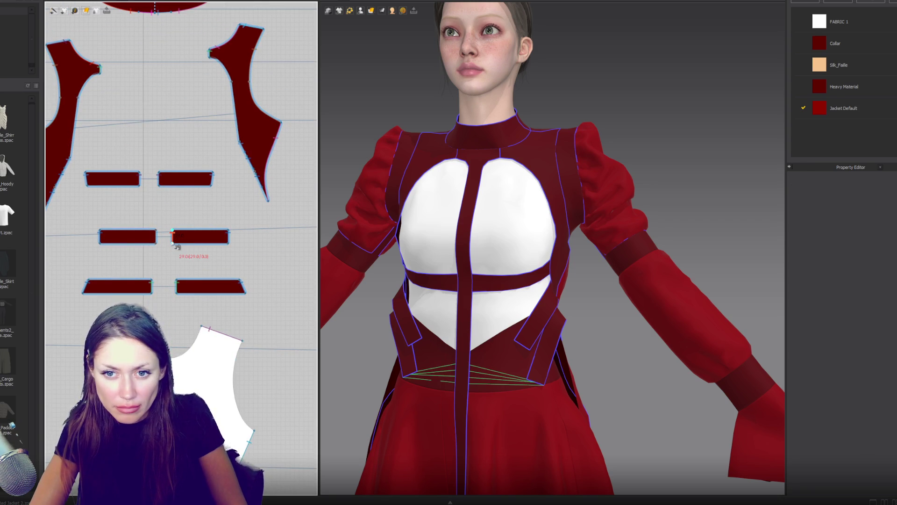
scroll(195, 350, down, 3)
scroll(196, 349, up, 5)
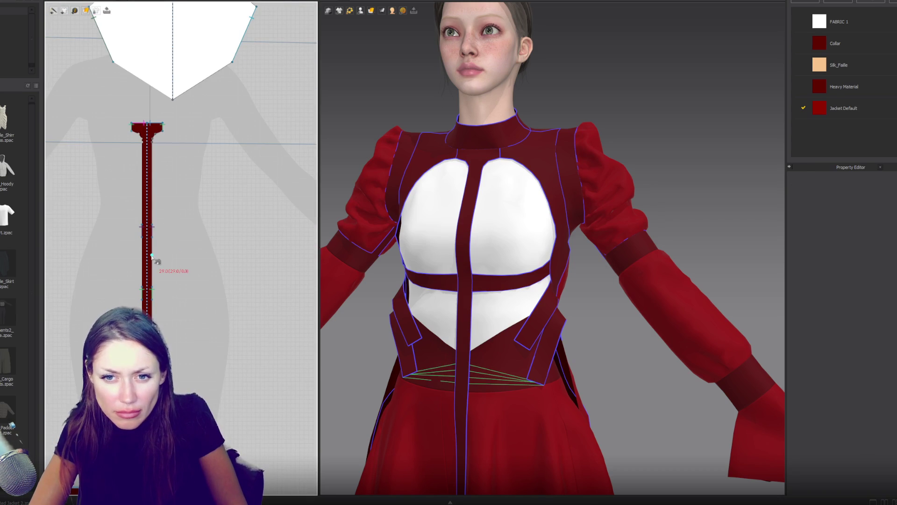
scroll(152, 256, up, 2)
click(152, 258)
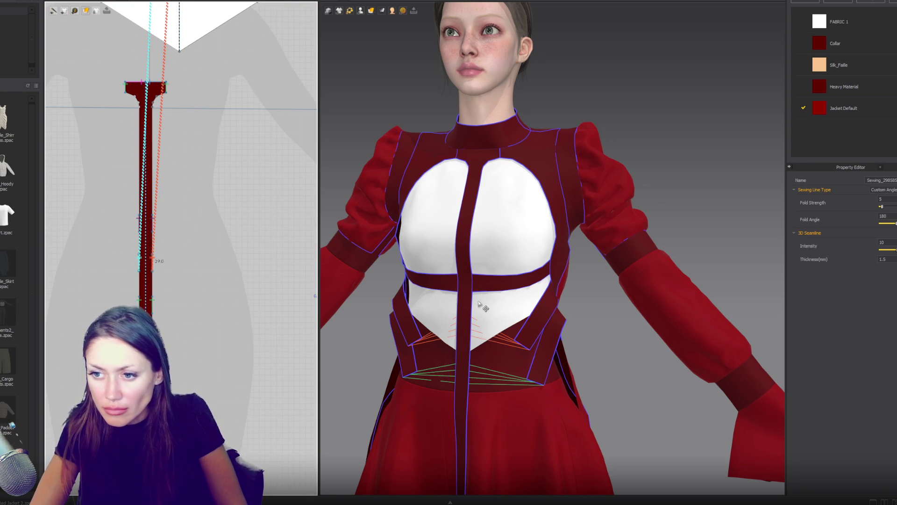
key(space)
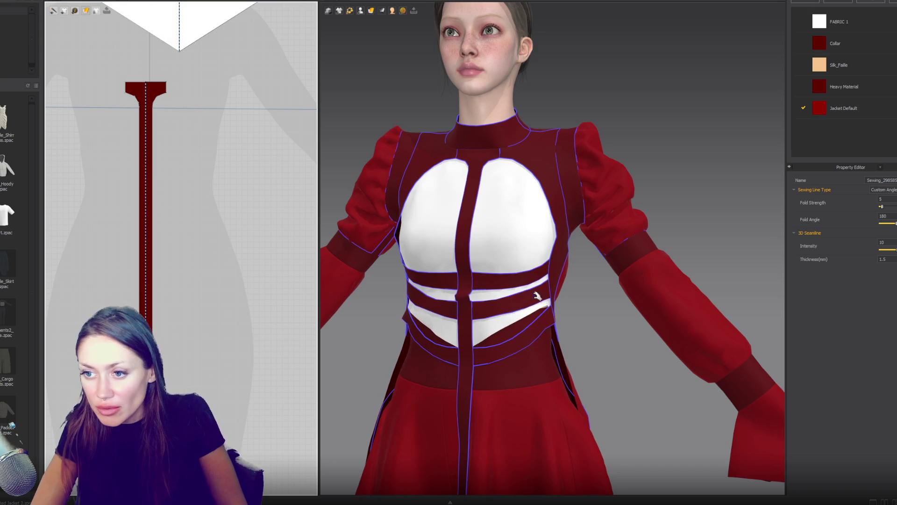
right_drag(538, 298, 517, 301)
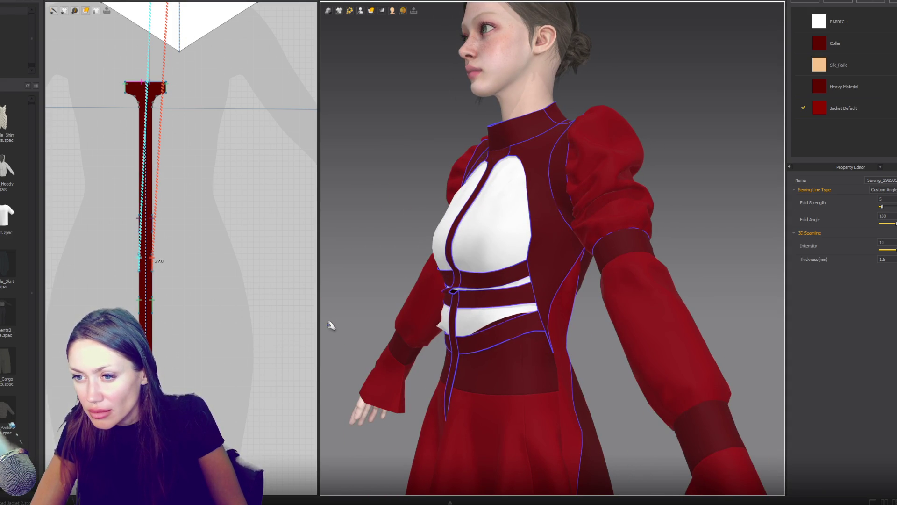
Step: Sew a seam along the centre strip's side edge and simulate to pull it in
mouse_move(440, 332)
right_down()
mouse_move(587, 324)
mouse_move(573, 328)
right_up()
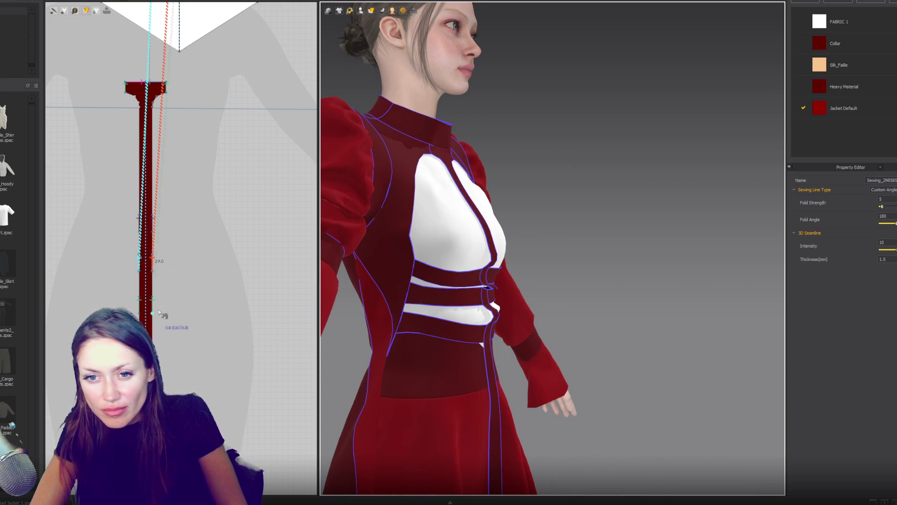
scroll(156, 302, up, 3)
click(150, 242)
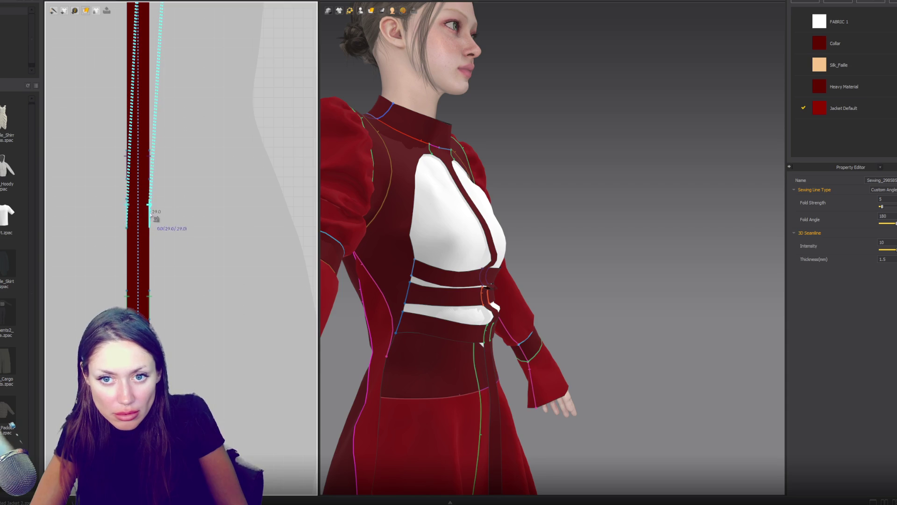
click(150, 252)
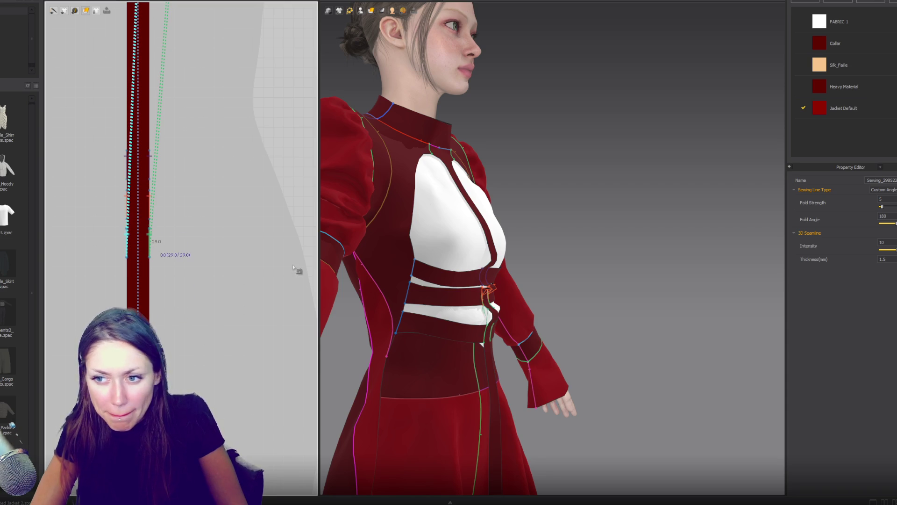
key(space)
Step: In front view, select both waist band pieces and sew another seam along the strip's edge
scroll(560, 308, down, 2)
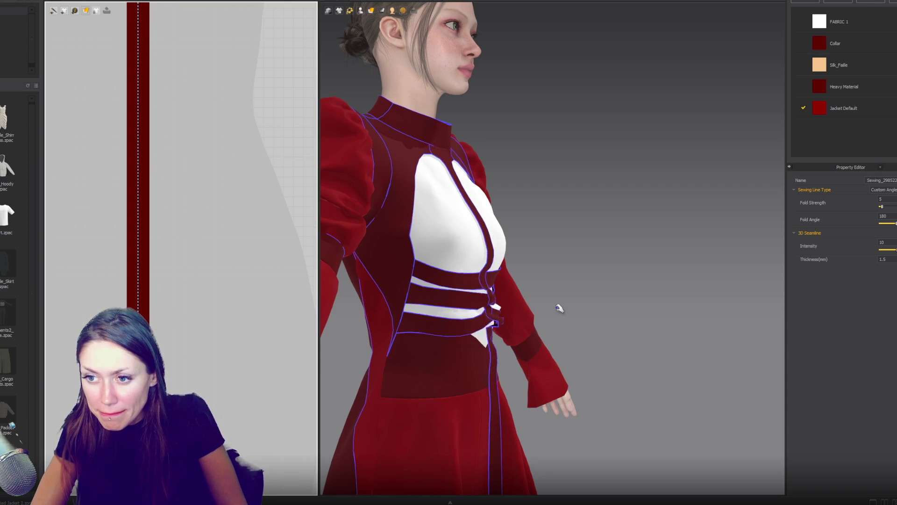
key(2)
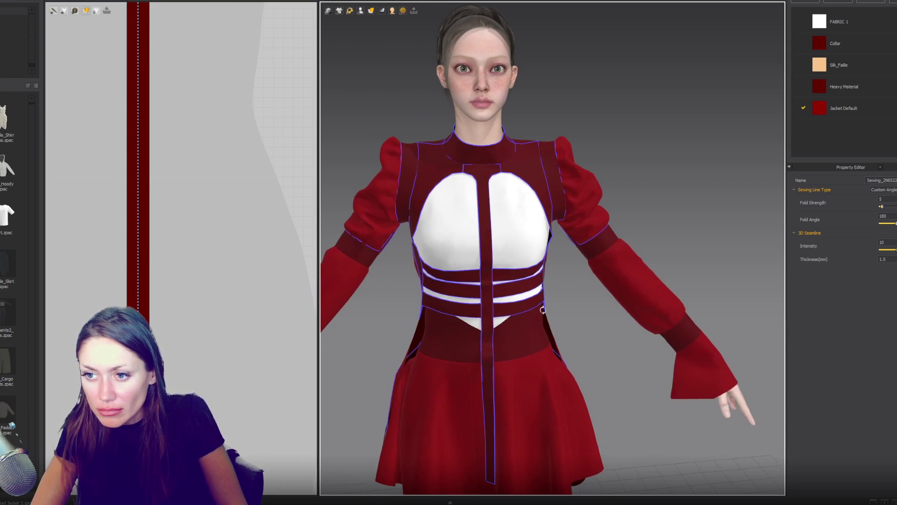
click(542, 307)
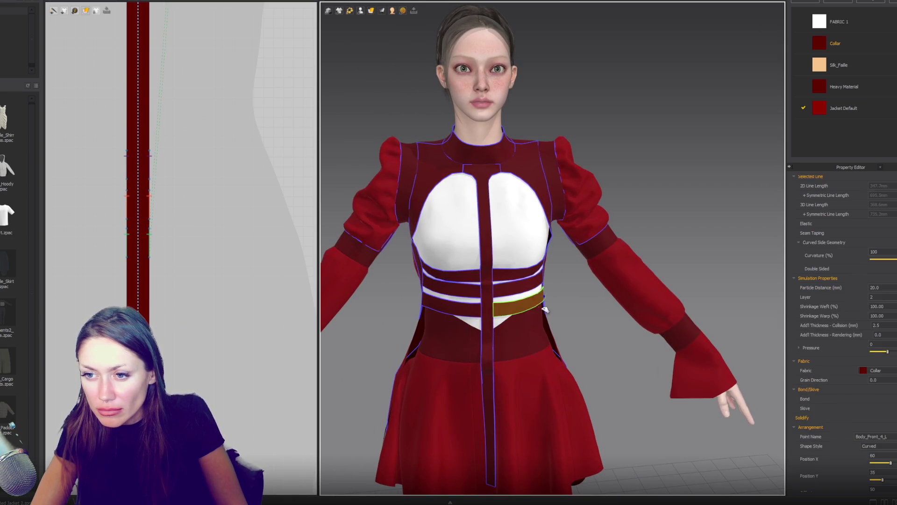
click(427, 311)
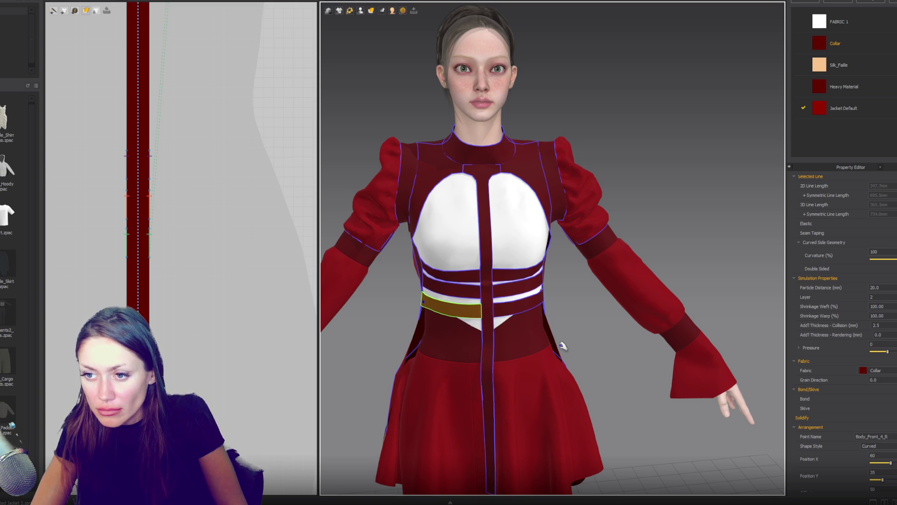
key(n)
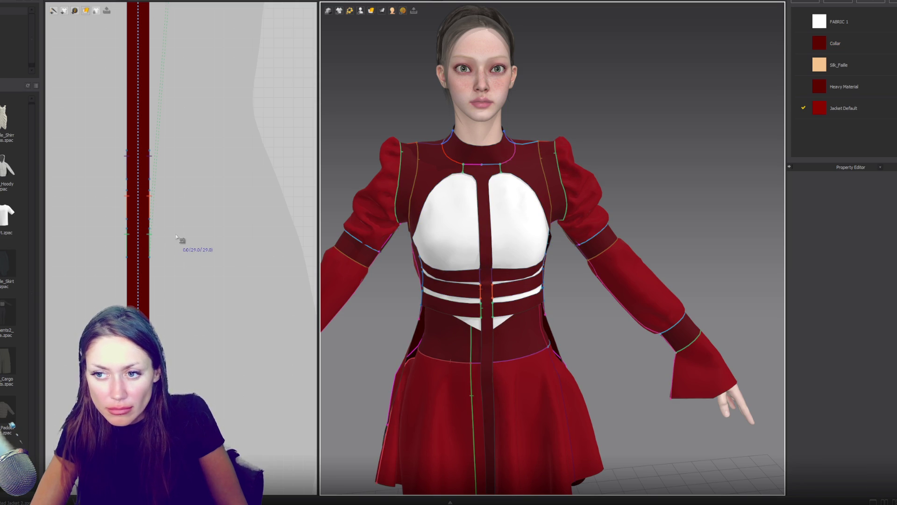
click(152, 248)
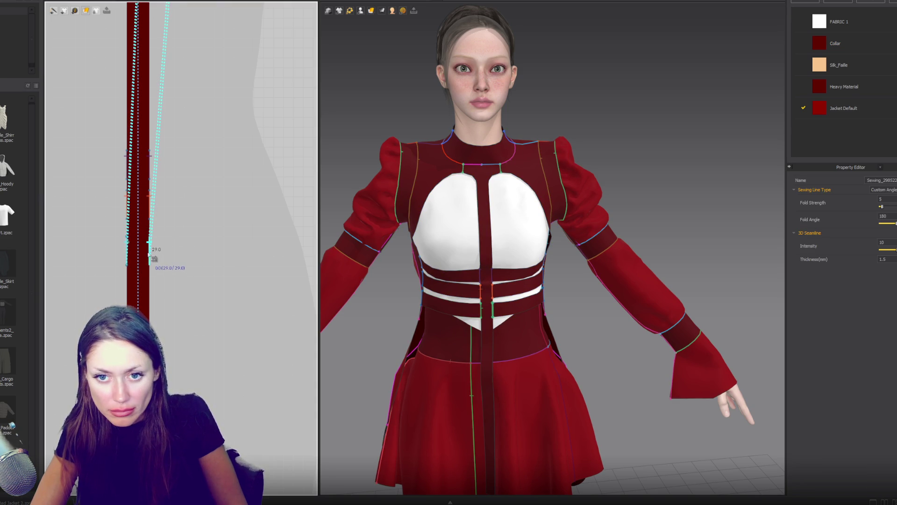
click(152, 205)
scroll(180, 220, down, 10)
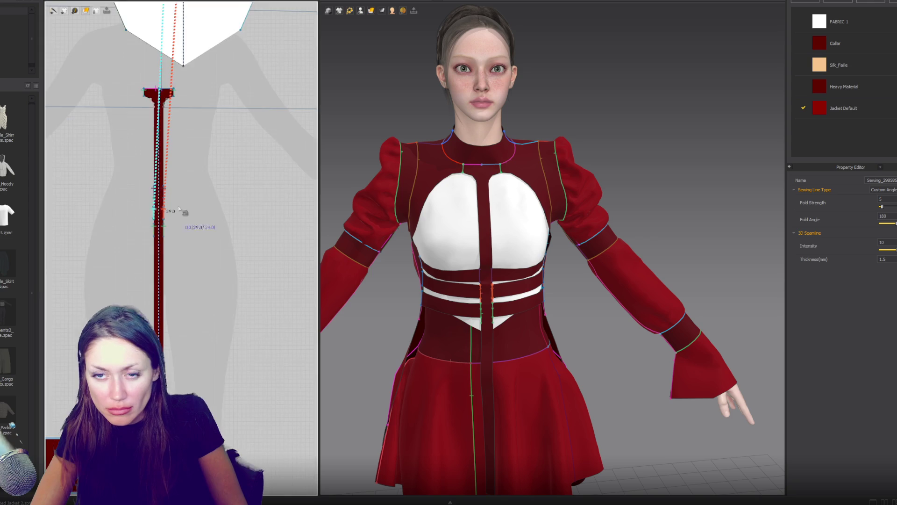
Step: Slide the seam segment up the pointed piece's edge, simulate, and inspect the drape from side and front
scroll(225, 238, up, 5)
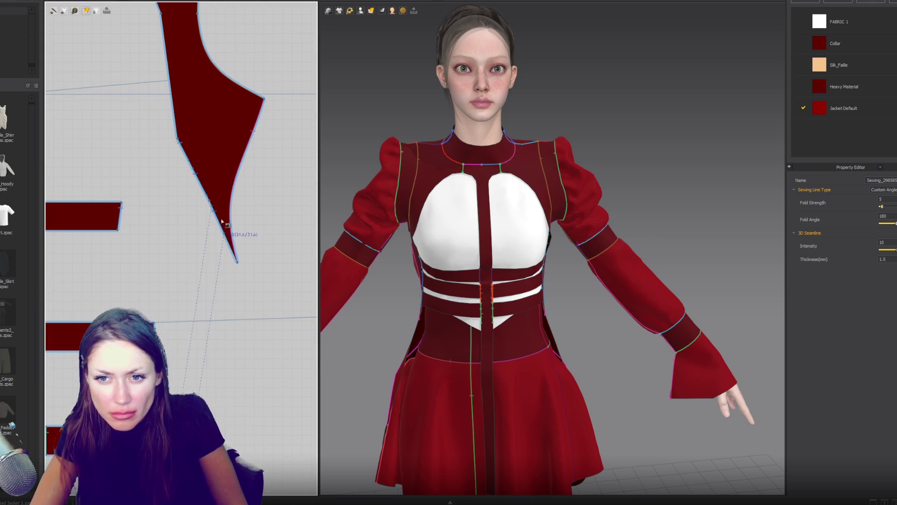
mouse_move(228, 249)
mouse_down()
mouse_move(207, 199)
mouse_move(210, 208)
mouse_up()
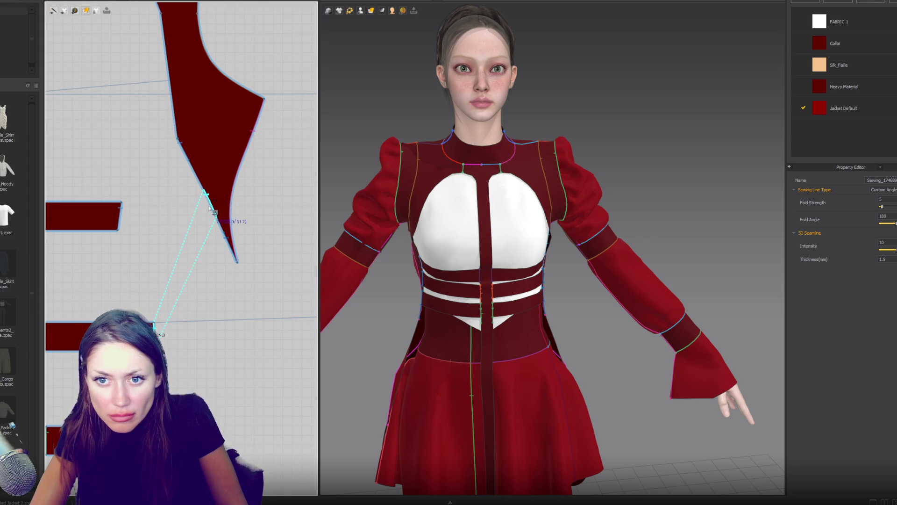
click(211, 200)
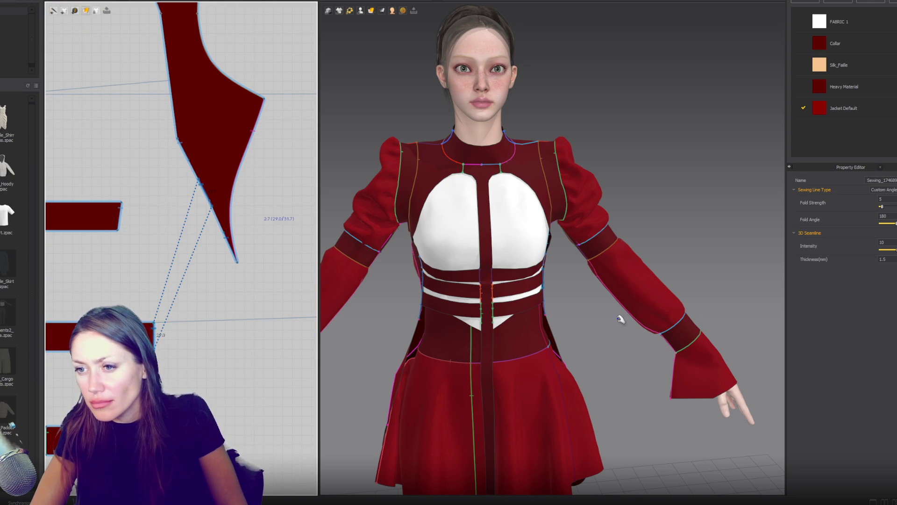
key(space)
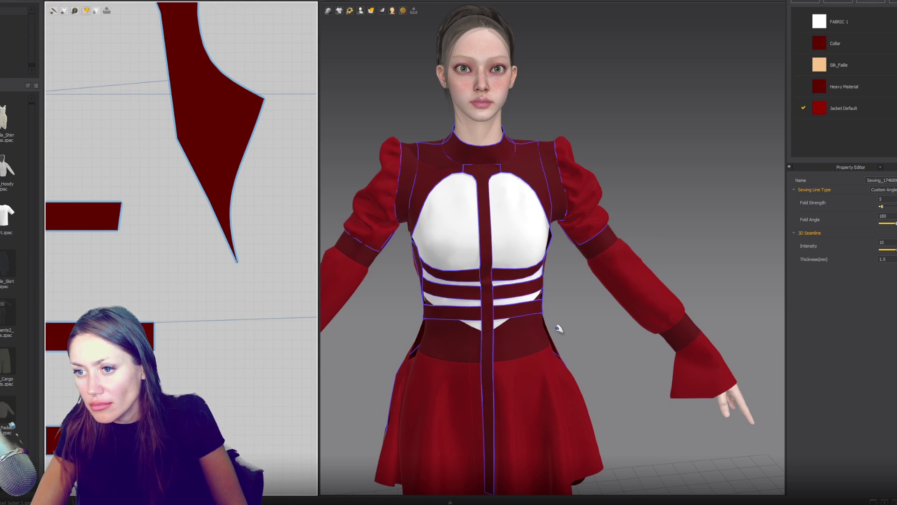
right_drag(588, 314, 320, 371)
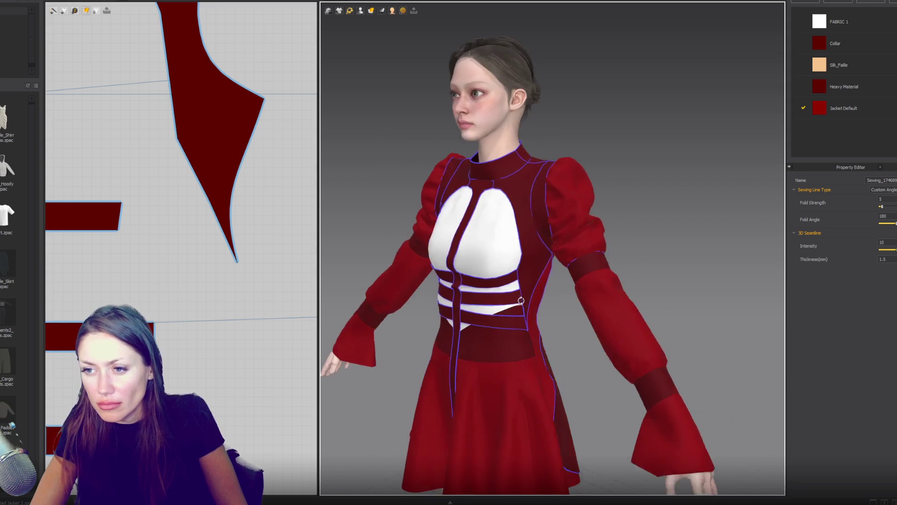
key(2)
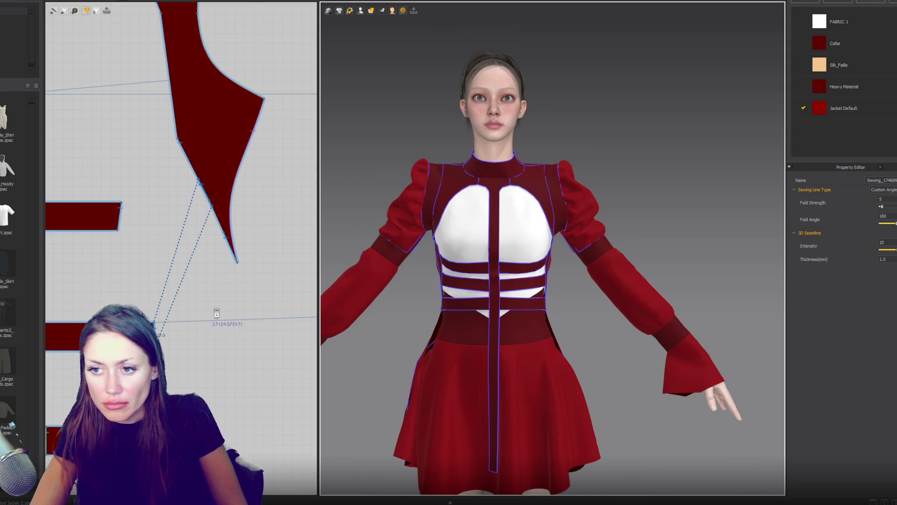
scroll(213, 312, down, 5)
scroll(271, 171, up, 3)
Step: Select the lower-right waist band strip and seam it along the long vertical strip's edge
key(a)
click(242, 145)
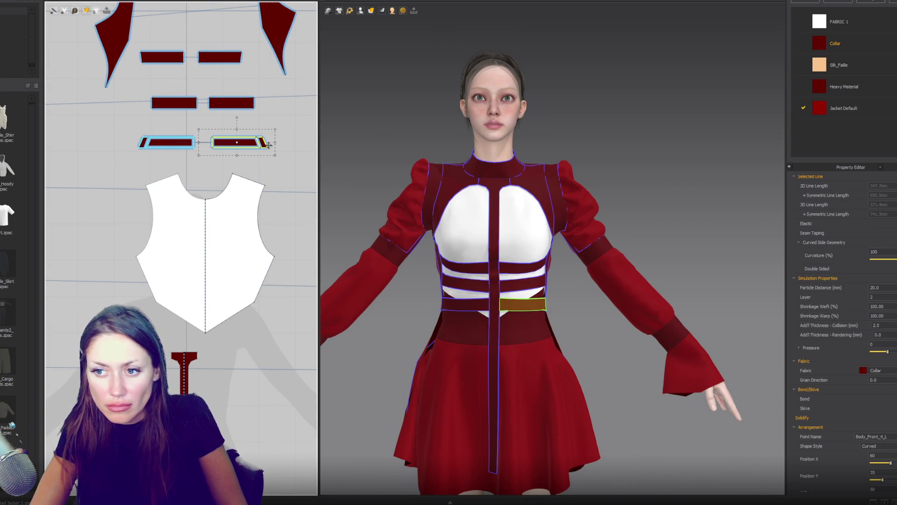
right_drag(273, 279, 269, 139)
scroll(190, 303, up, 4)
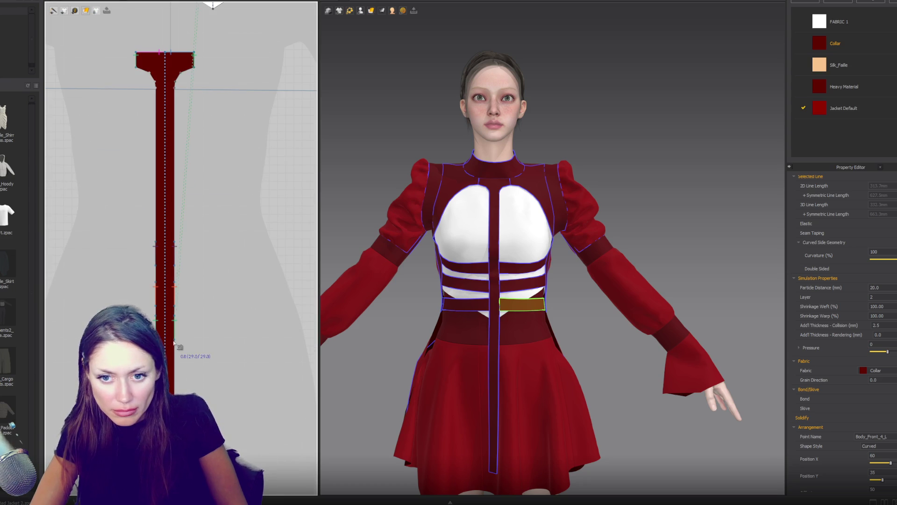
click(174, 330)
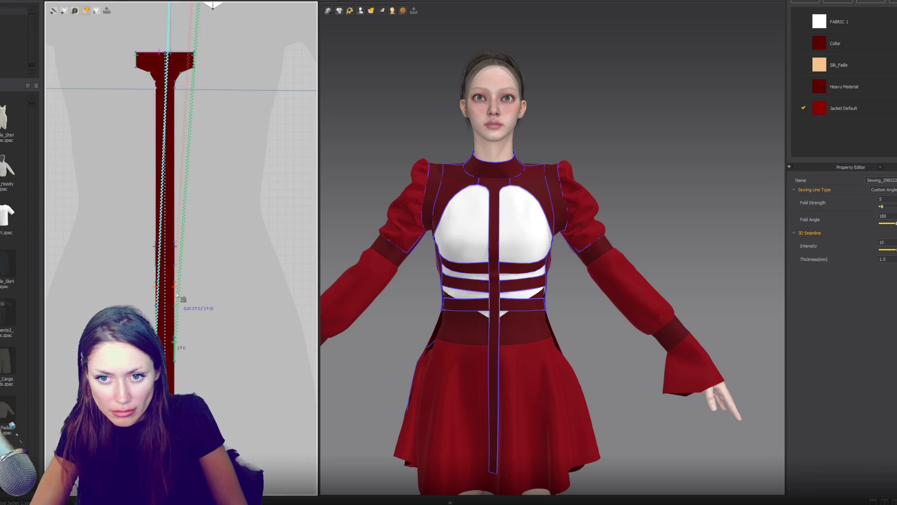
click(513, 291)
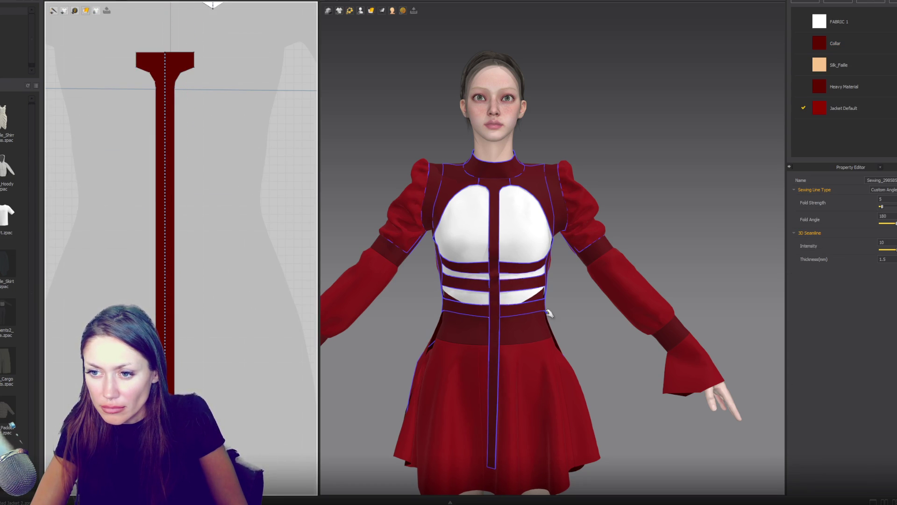
scroll(255, 270, down, 5)
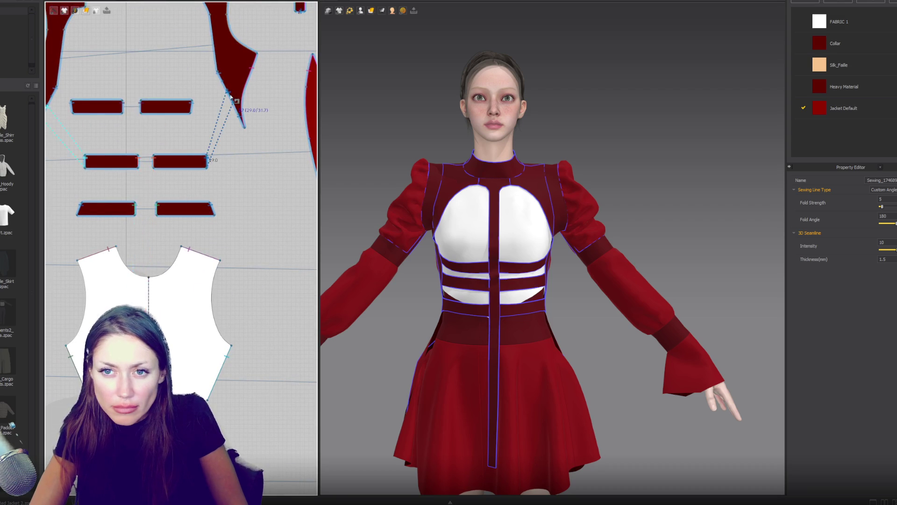
scroll(230, 96, up, 3)
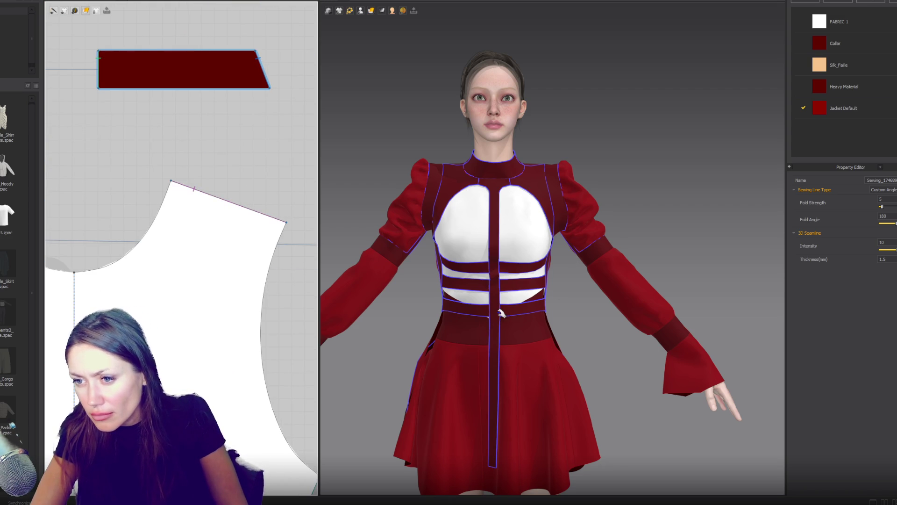
Step: Seam the centre strip's right edge onto the front, simulate, and review the strip's seams
click(494, 328)
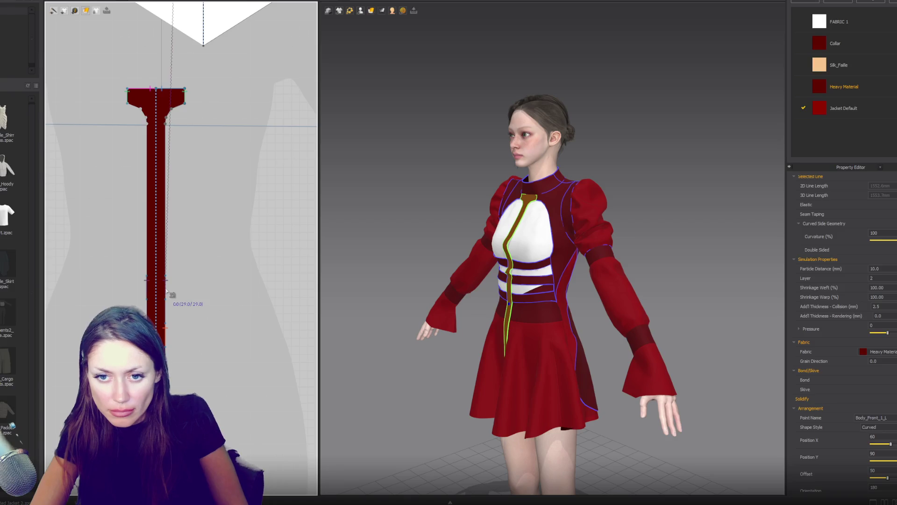
click(166, 346)
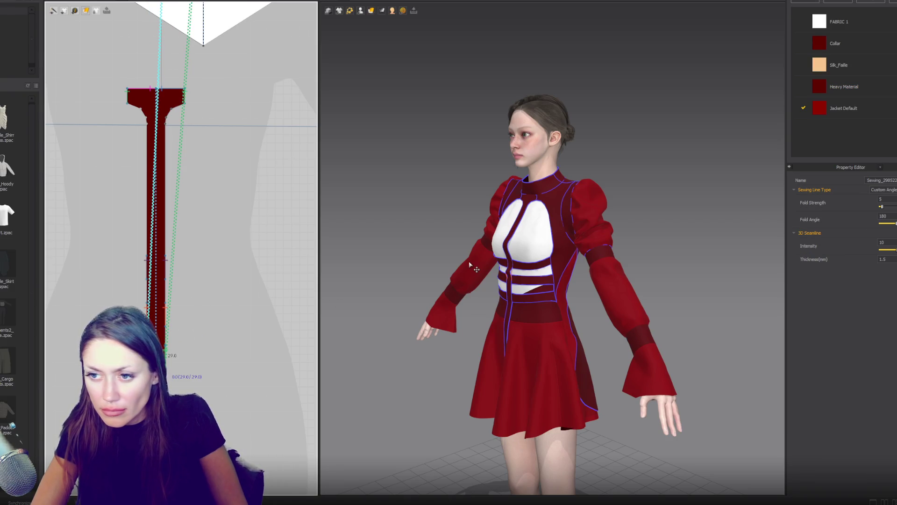
key(space)
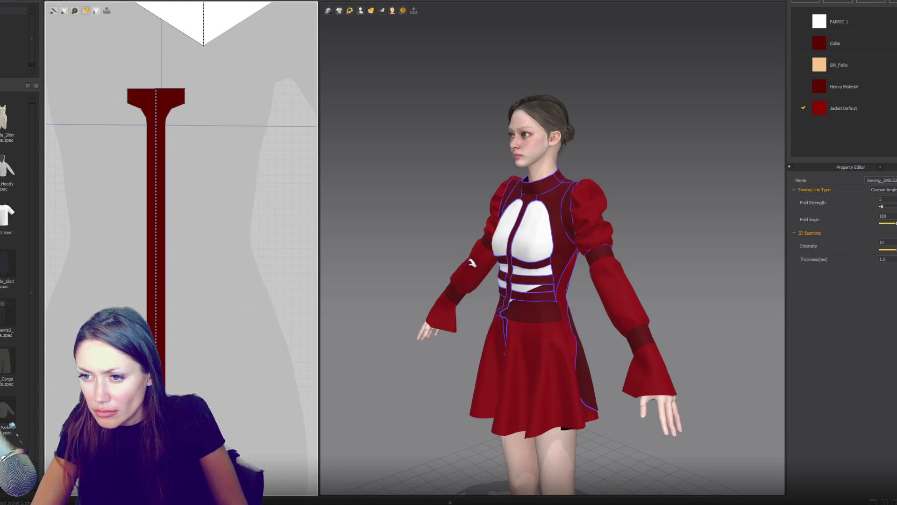
click(504, 328)
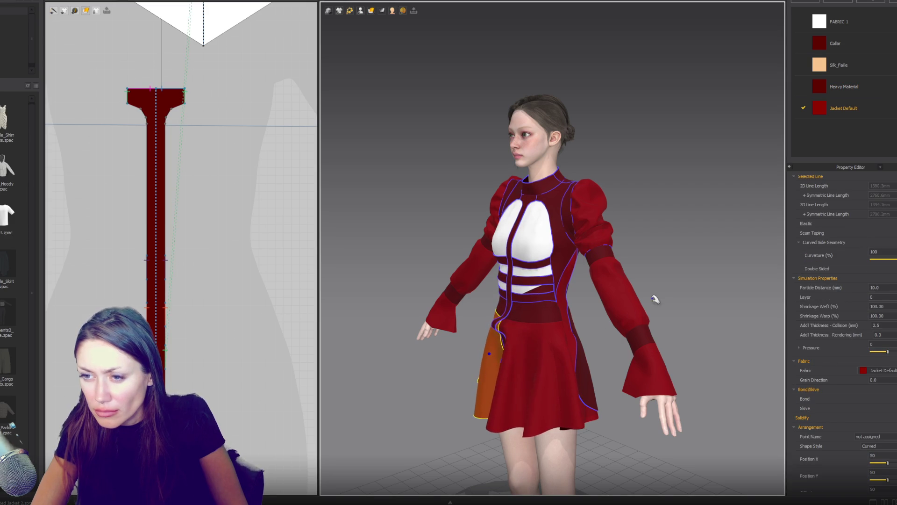
right_drag(614, 304, 640, 314)
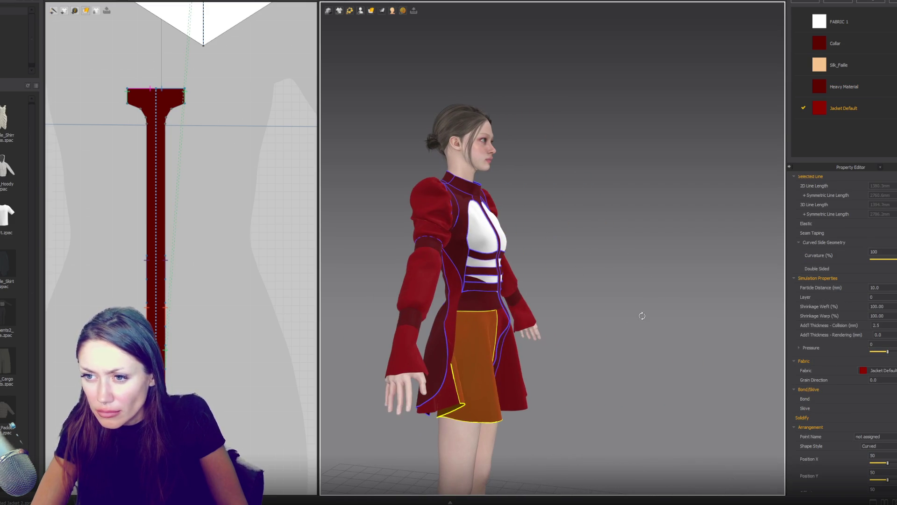
click(169, 270)
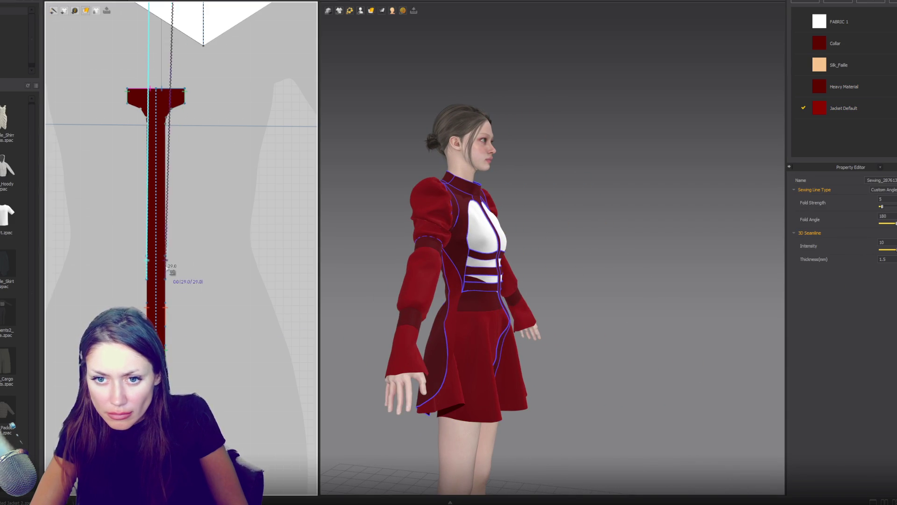
click(164, 319)
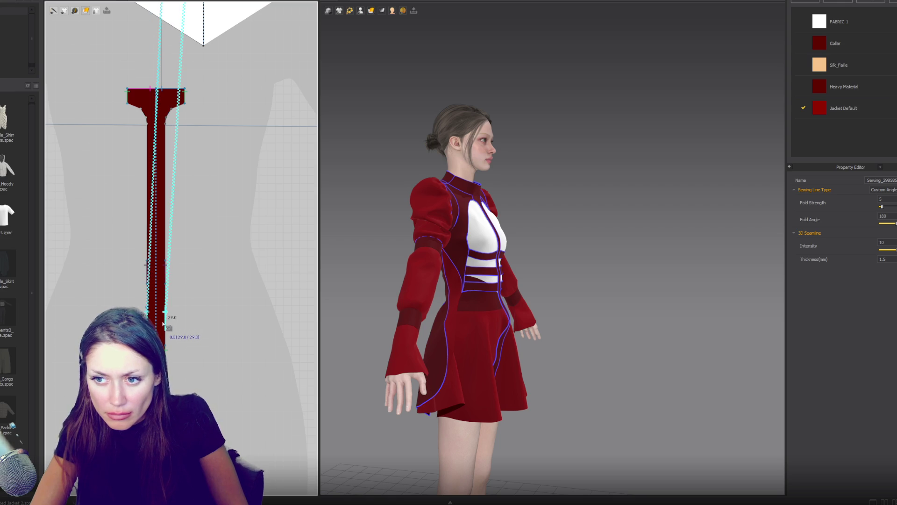
click(167, 357)
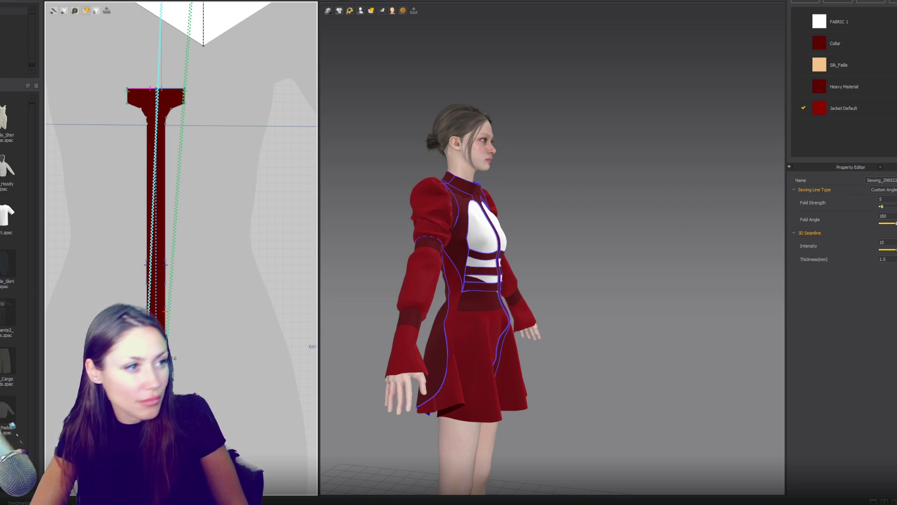
key(Escape)
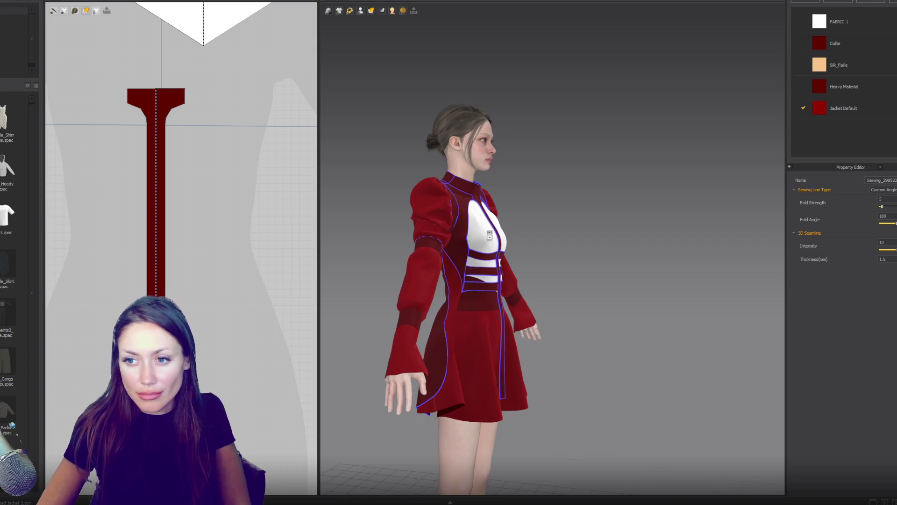
Step: Orbit to a rear three-quarter view and select the back panels, ending on the left back panel Body_Back_2_L
click(501, 212)
key(2)
mouse_move(500, 213)
right_down()
mouse_move(467, 203)
mouse_move(625, 206)
right_up()
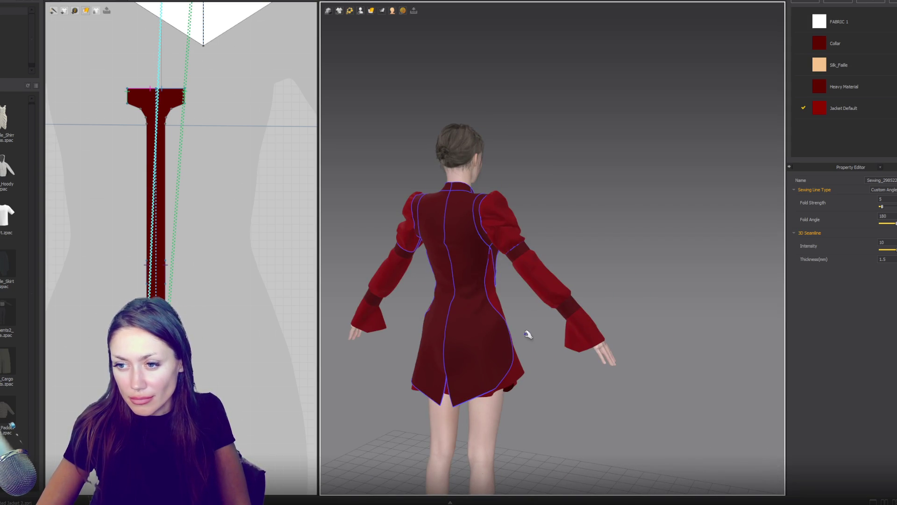
mouse_move(528, 333)
right_down()
mouse_move(510, 369)
mouse_move(520, 377)
right_up()
click(509, 368)
click(495, 351)
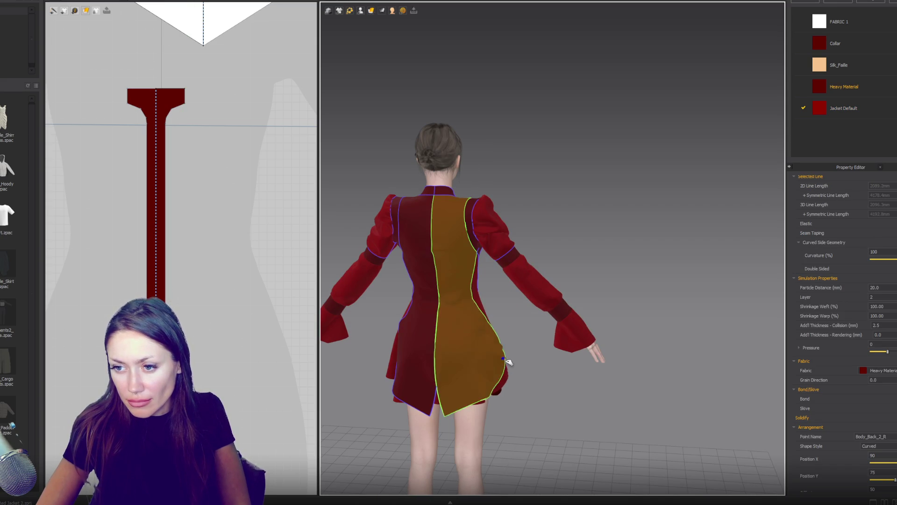
click(398, 363)
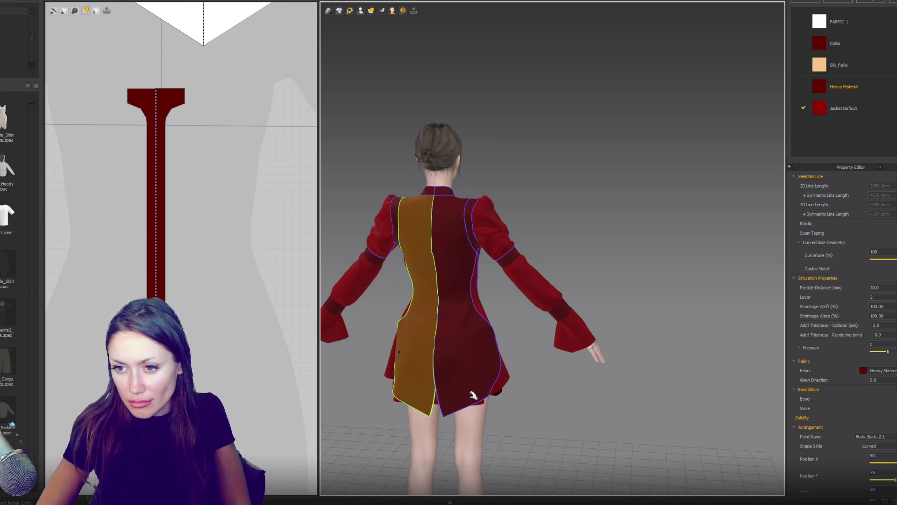
right_drag(594, 261, 334, 257)
scroll(219, 313, down, 5)
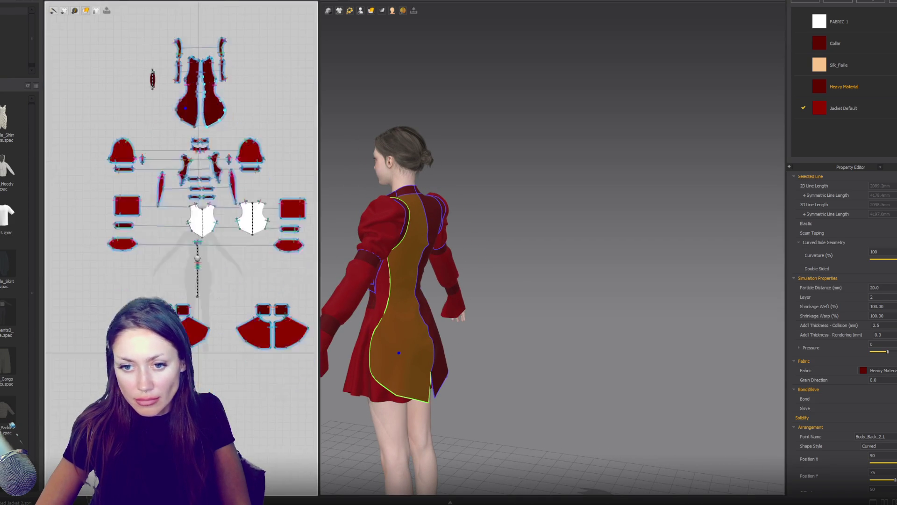
Step: Drag the back panel's lower-left curved edge into a new shape and check it in 3D
scroll(159, 192, up, 5)
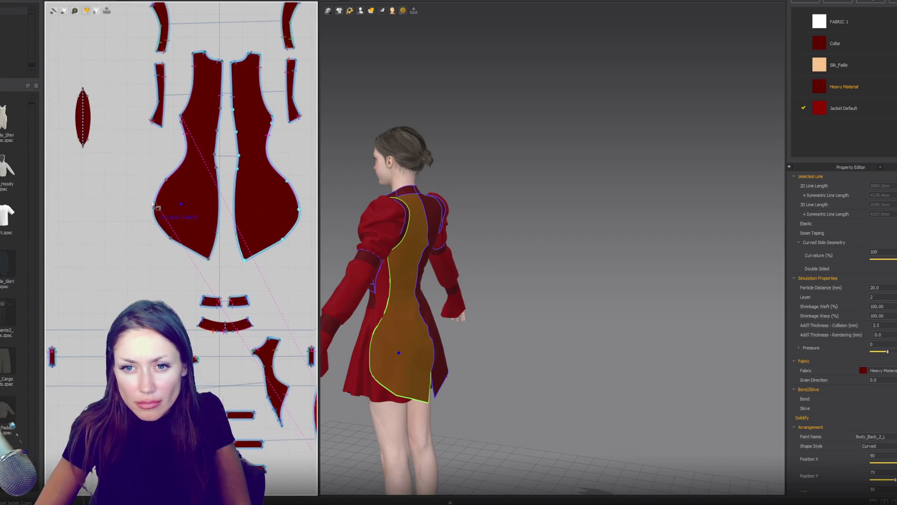
click(159, 205)
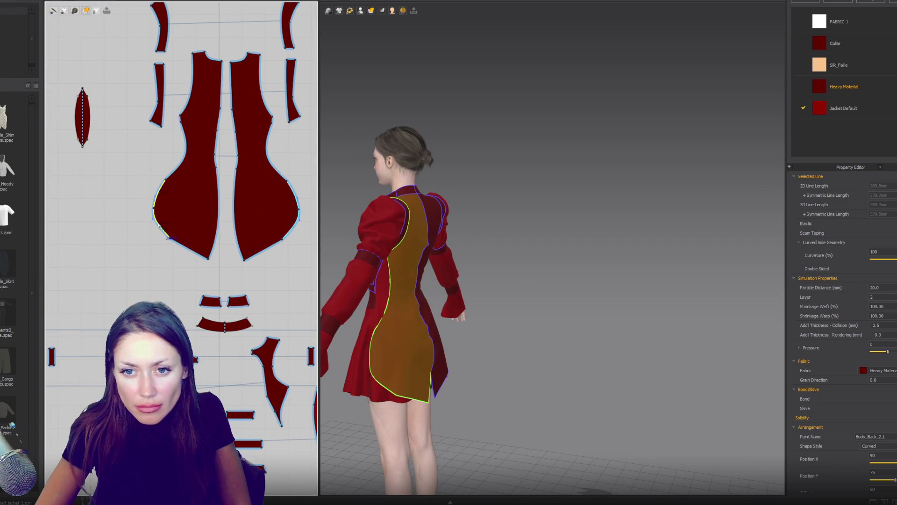
drag(158, 224, 162, 220)
scroll(161, 222, up, 2)
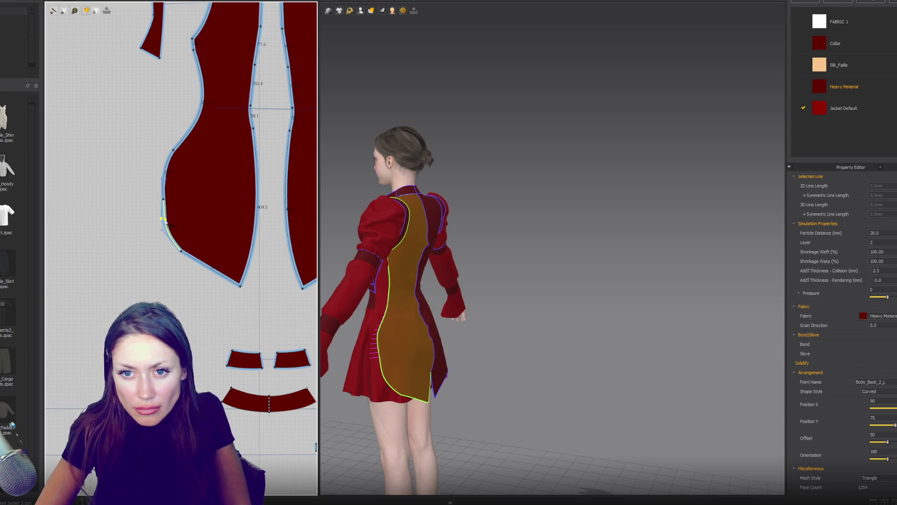
drag(180, 251, 202, 258)
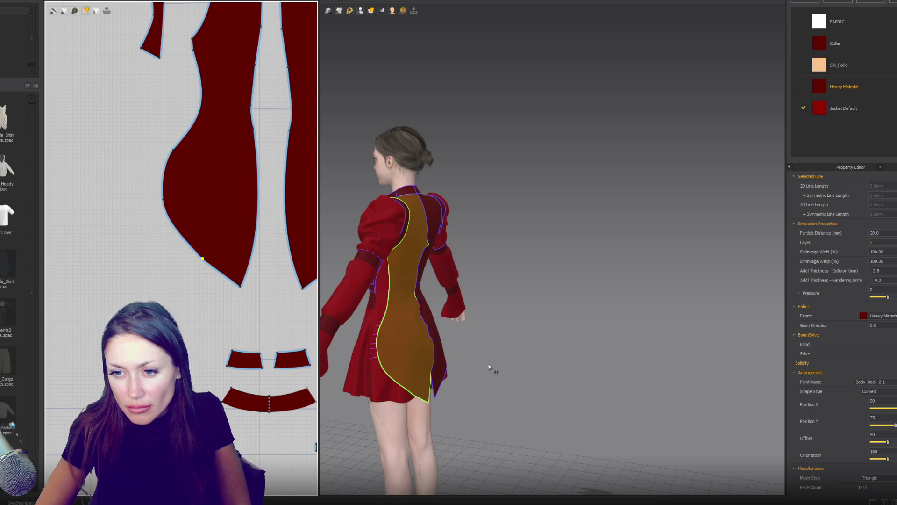
mouse_move(487, 363)
right_down()
mouse_move(491, 315)
mouse_move(757, 316)
right_up()
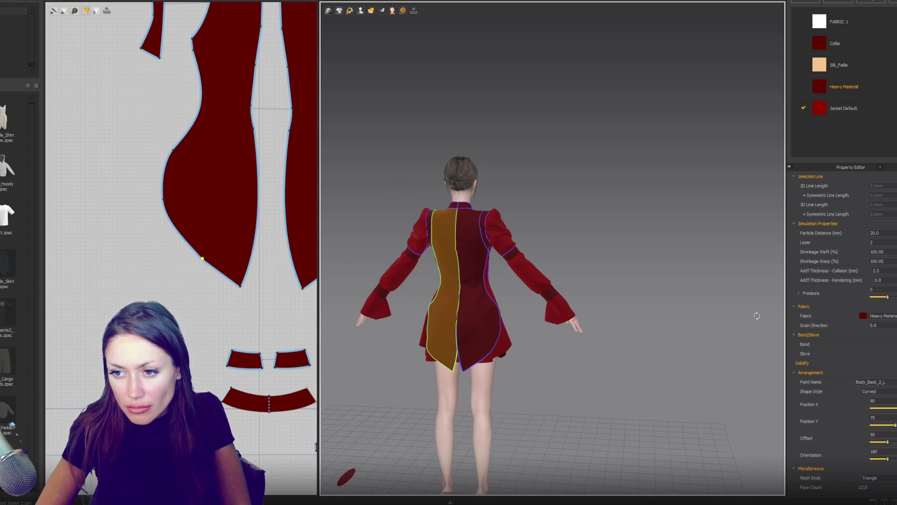
Step: Delete a point on the panel's left edge and bulge the lower edge further outward
click(173, 151)
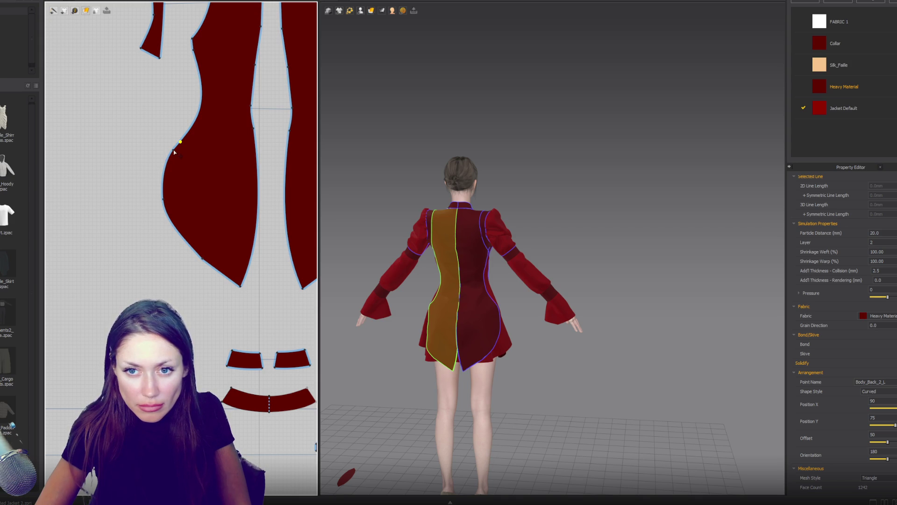
key(Delete)
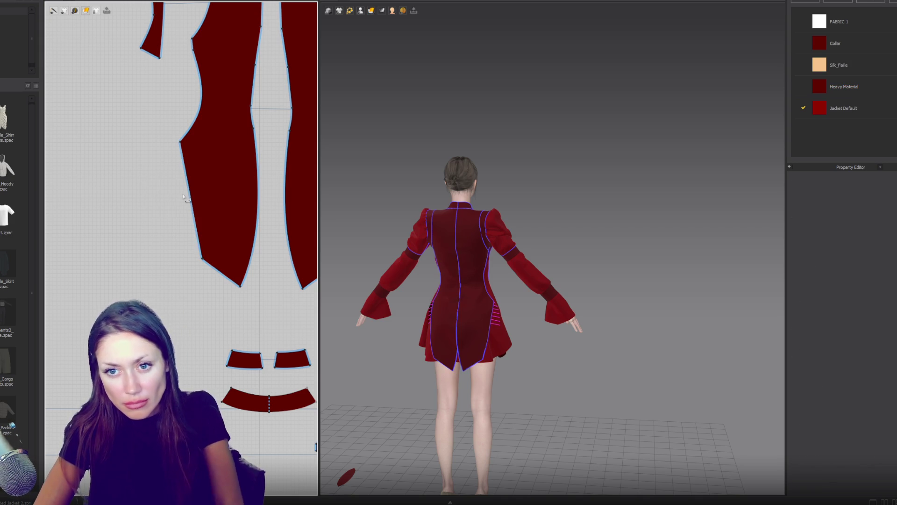
key(ctrl+z)
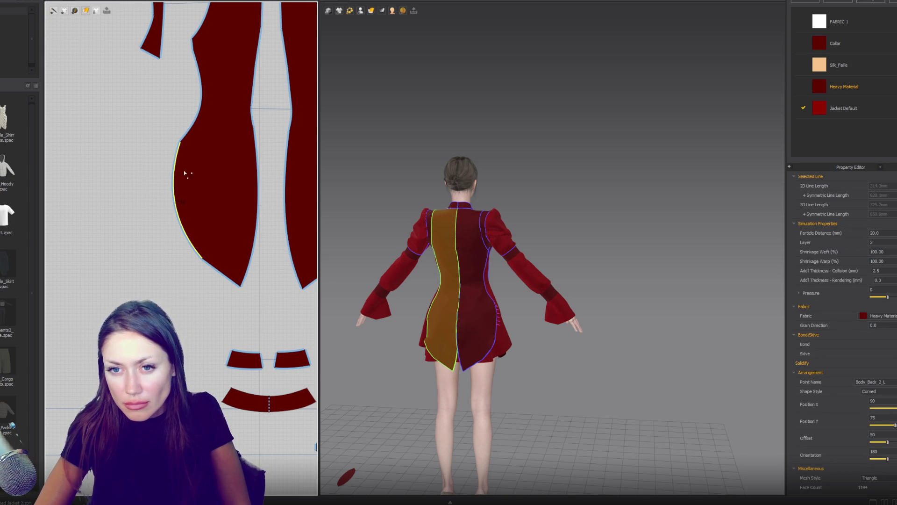
drag(178, 159, 173, 162)
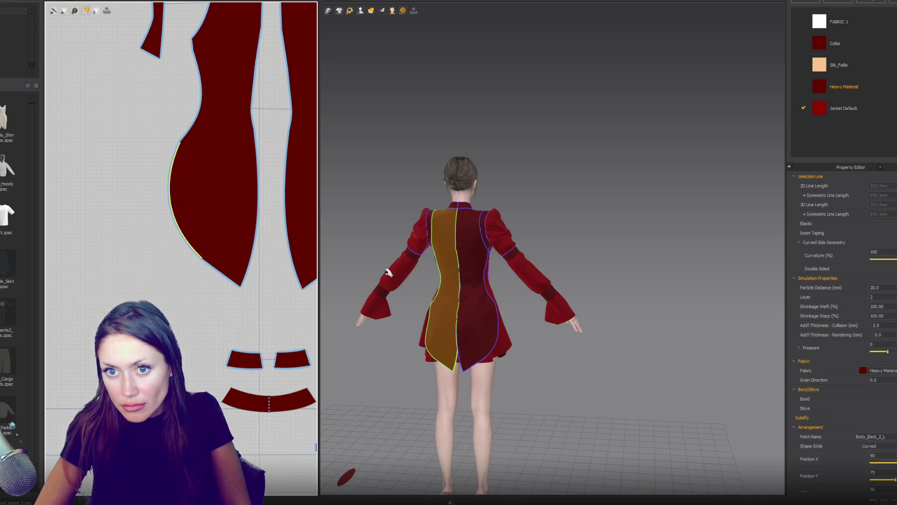
click(186, 139)
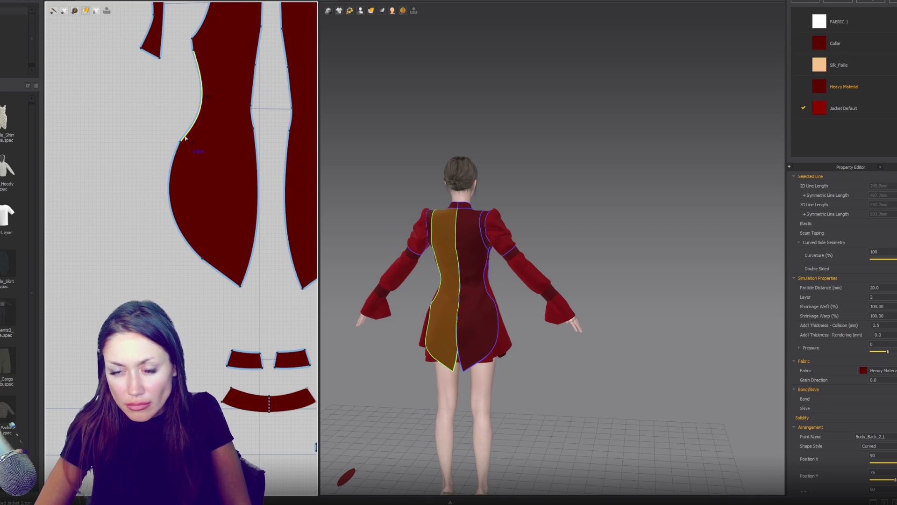
click(185, 136)
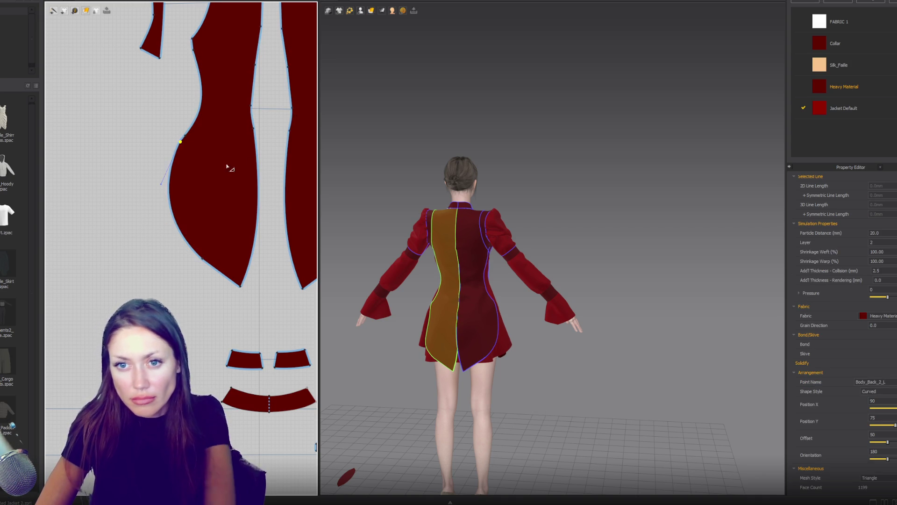
key(Delete)
drag(180, 191, 173, 196)
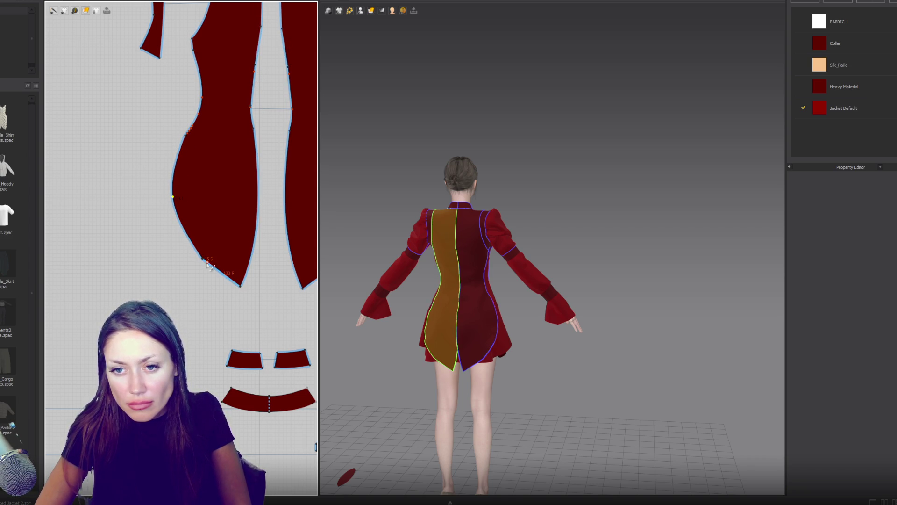
Step: Bend the straightened left edge into a curve and refine its curve point near the waist
click(202, 261)
key(ctrl+z)
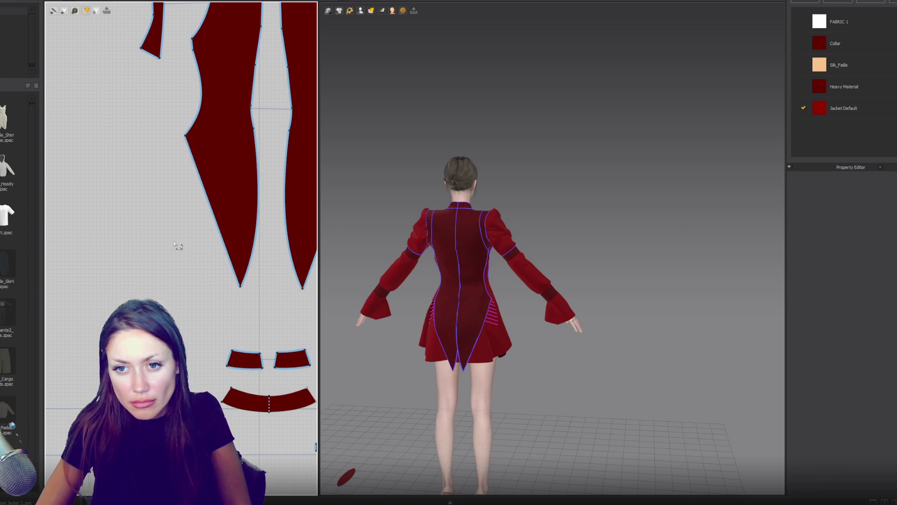
drag(209, 201, 177, 213)
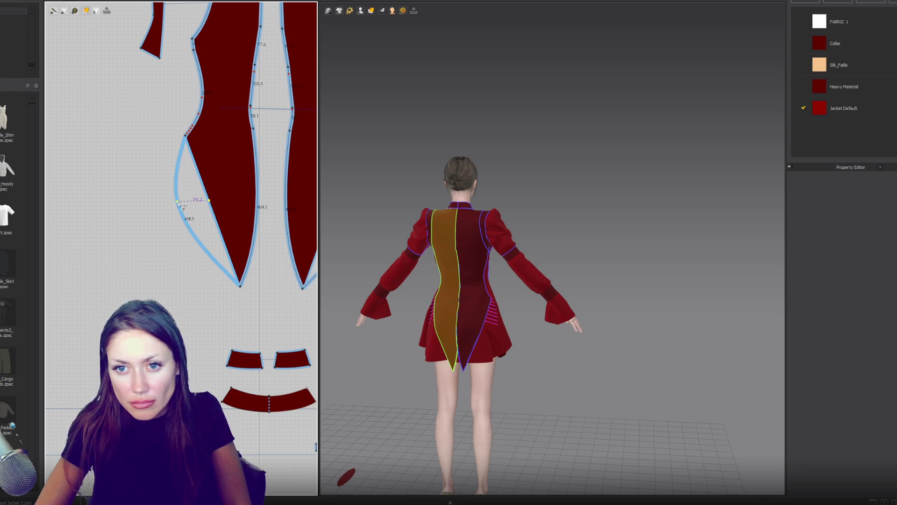
scroll(202, 169, up, 5)
click(206, 172)
click(206, 173)
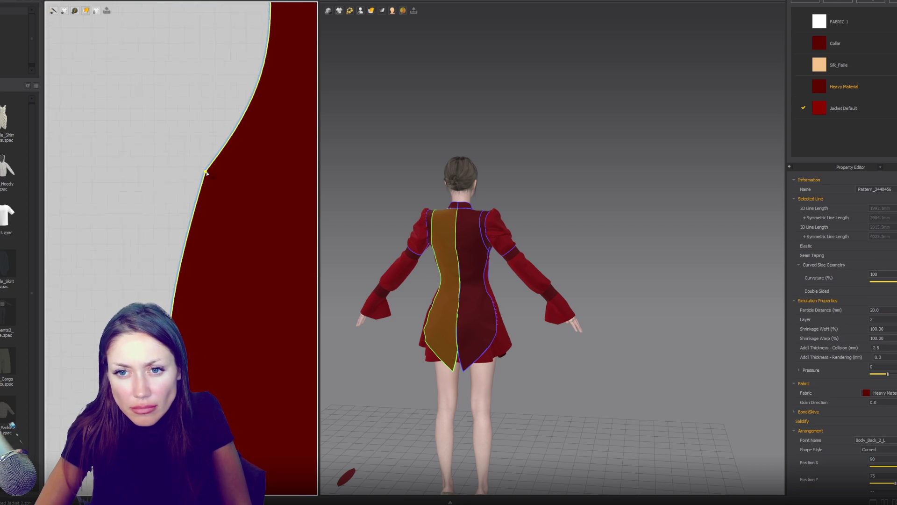
drag(197, 204, 190, 202)
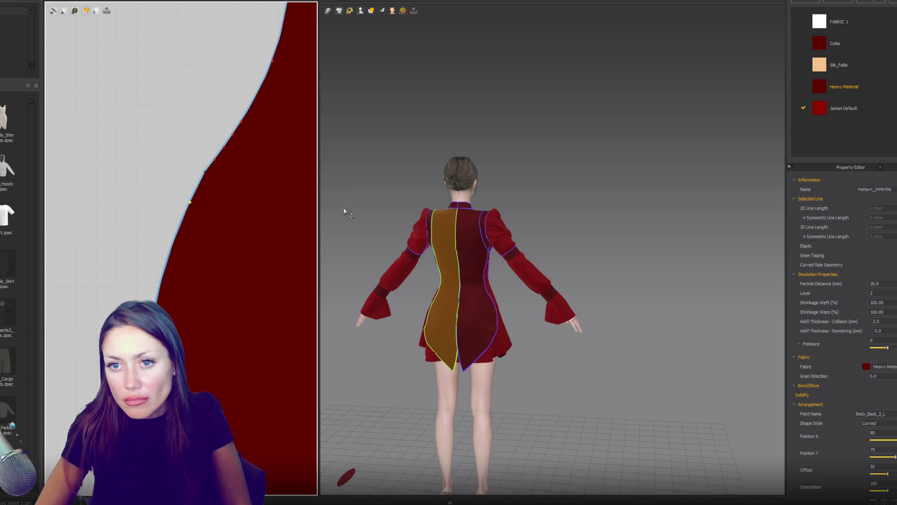
middle_drag(478, 243, 560, 326)
click(559, 326)
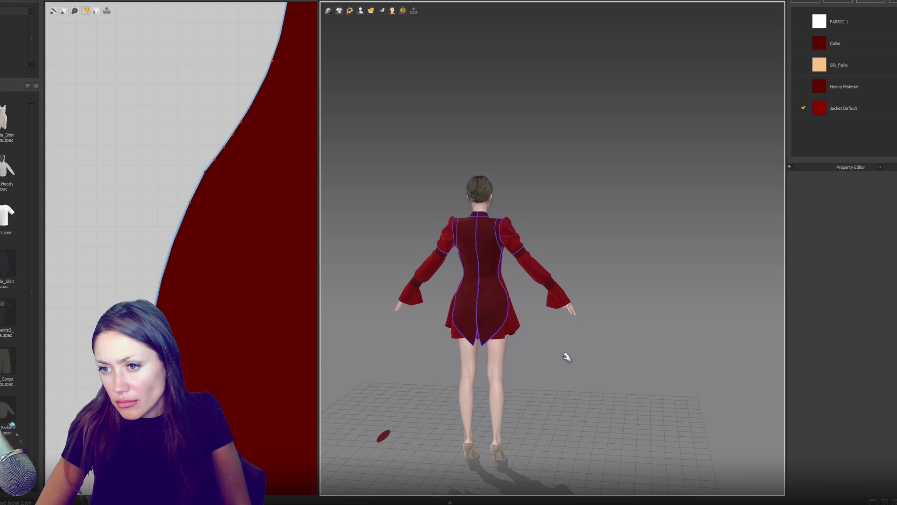
Step: In front view, simulate the centre strip so it drapes over the skirt, then select the right sleeve cuff
key(2)
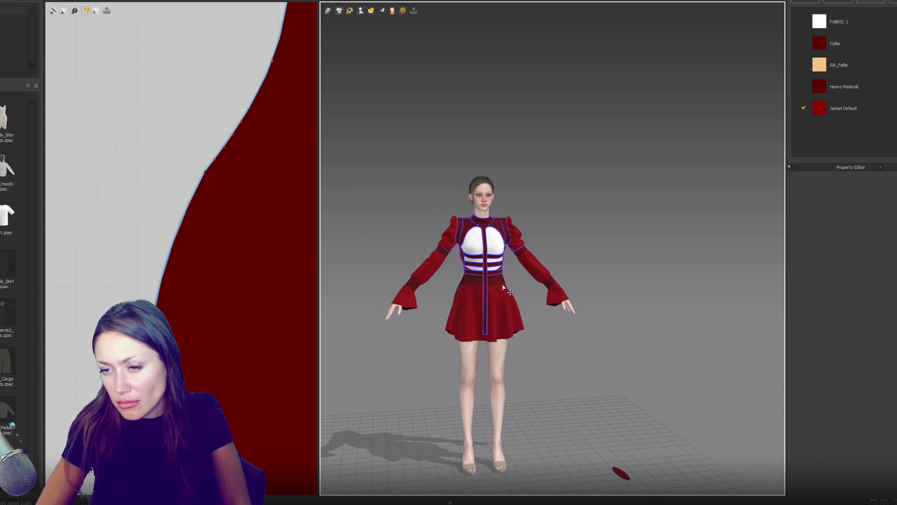
click(478, 358)
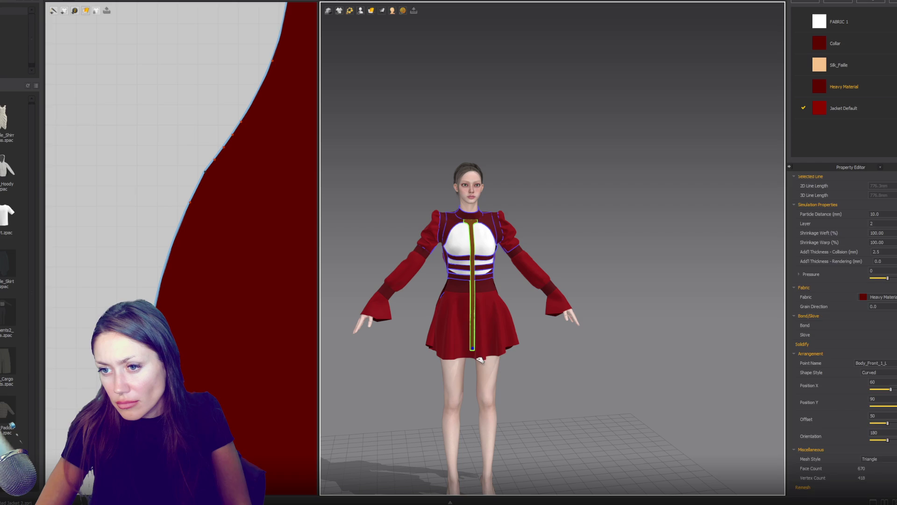
key(space)
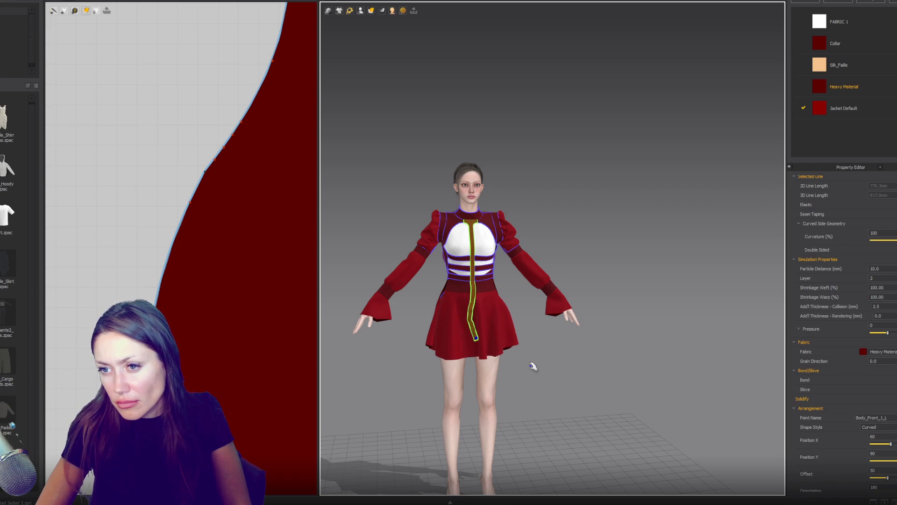
click(534, 366)
mouse_move(645, 327)
right_down()
mouse_move(585, 333)
mouse_move(677, 331)
mouse_move(637, 327)
mouse_move(651, 329)
right_up()
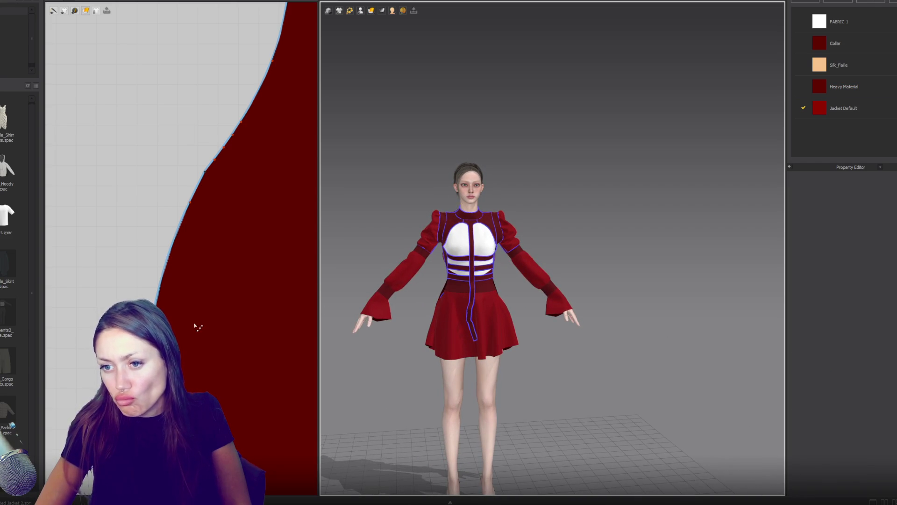
scroll(206, 323, down, 10)
click(376, 308)
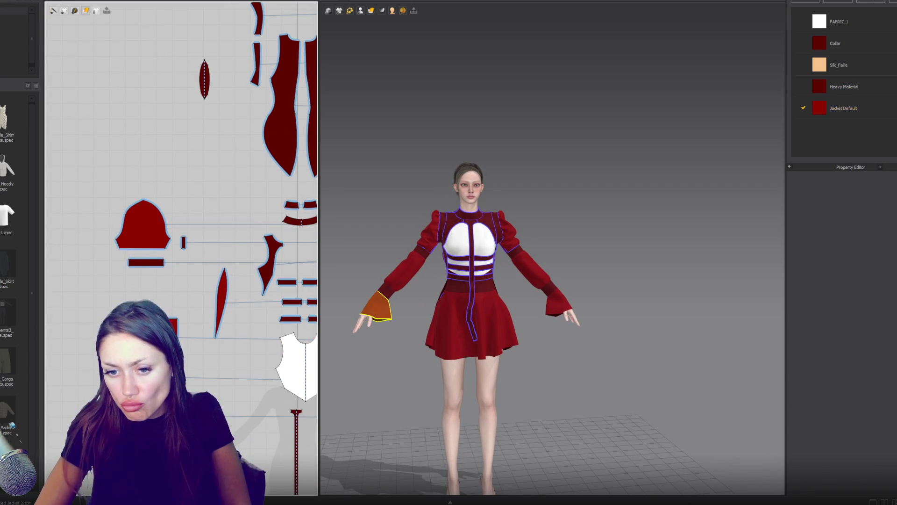
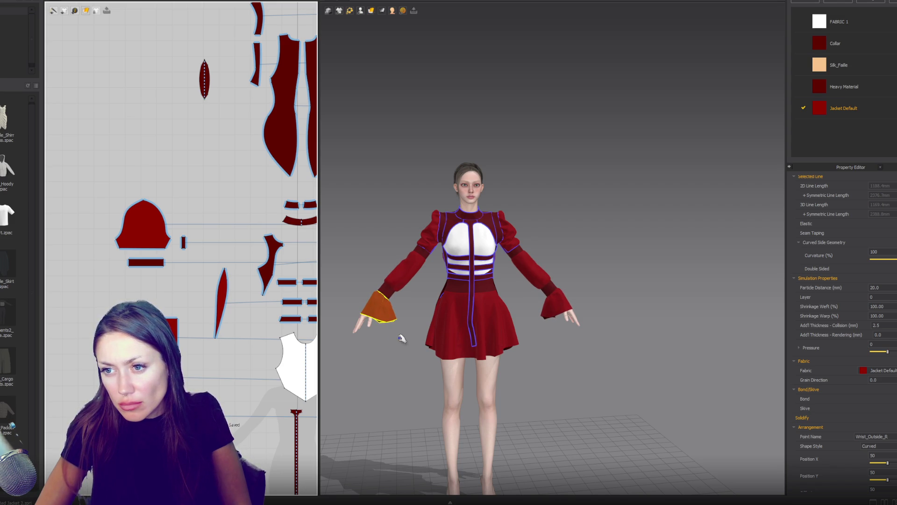
Step: Select and inspect the right sleeve cuff, its seam line and the narrow wrist band
shift+click(411, 273)
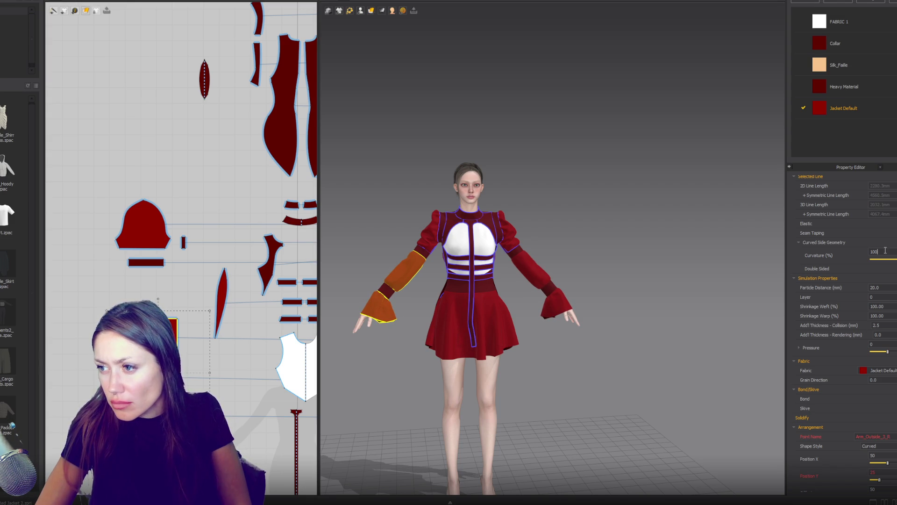
double_click(885, 287)
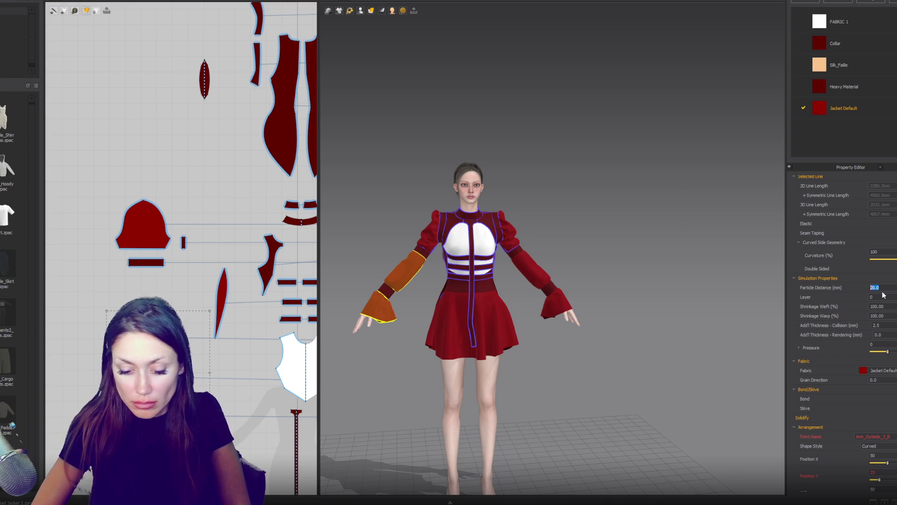
text(10)
click(630, 234)
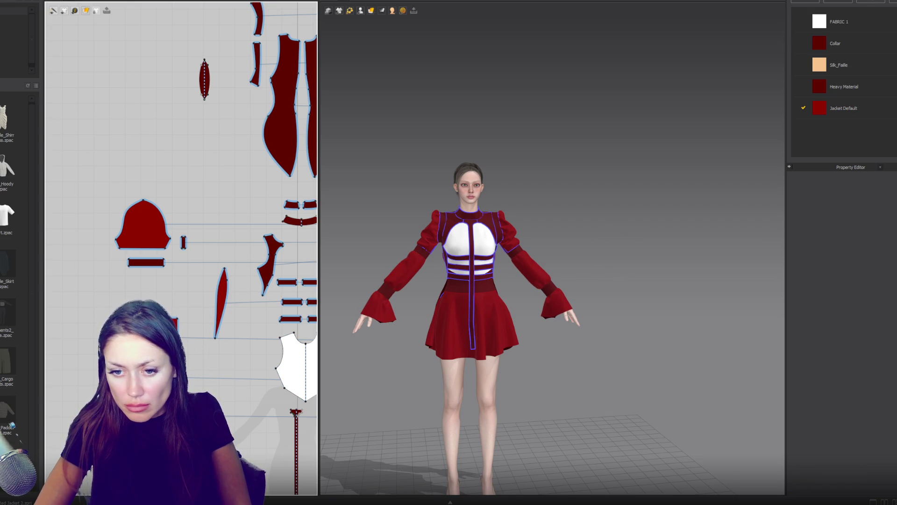
click(378, 308)
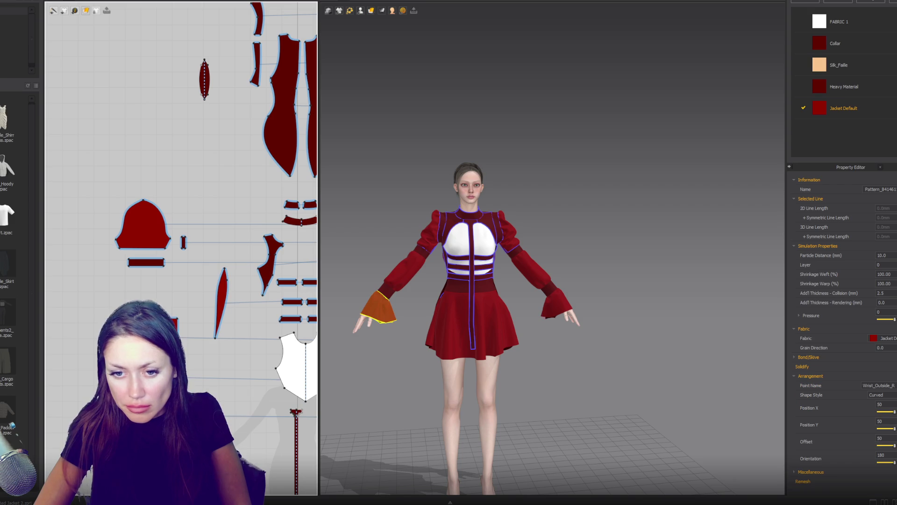
key(Escape)
click(379, 309)
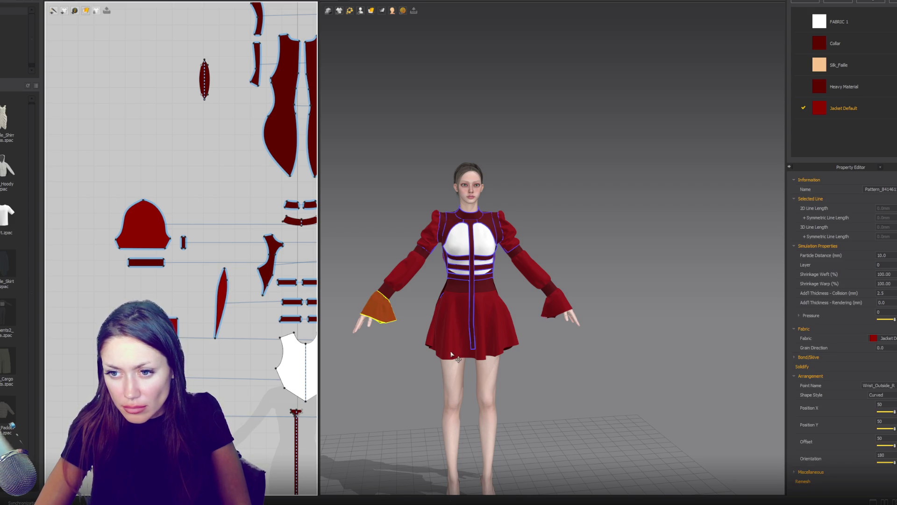
right_drag(417, 358, 504, 357)
scroll(456, 321, up, 5)
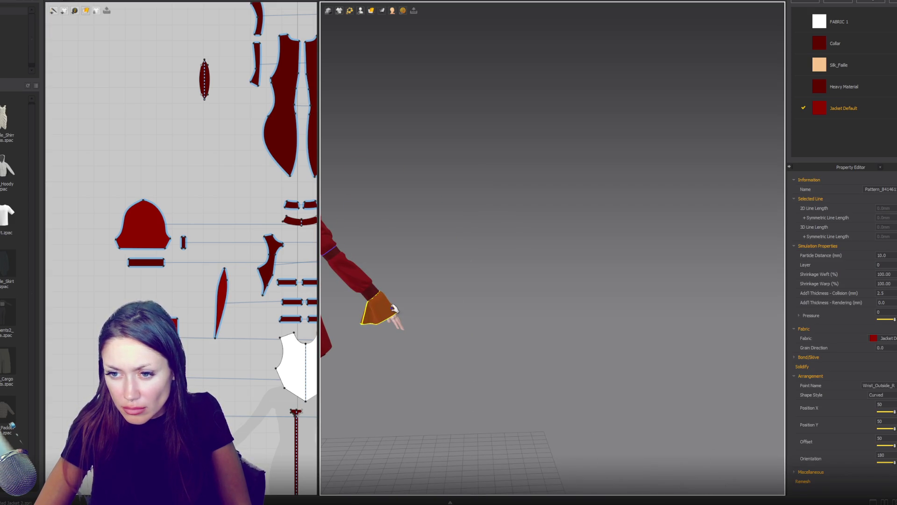
click(394, 308)
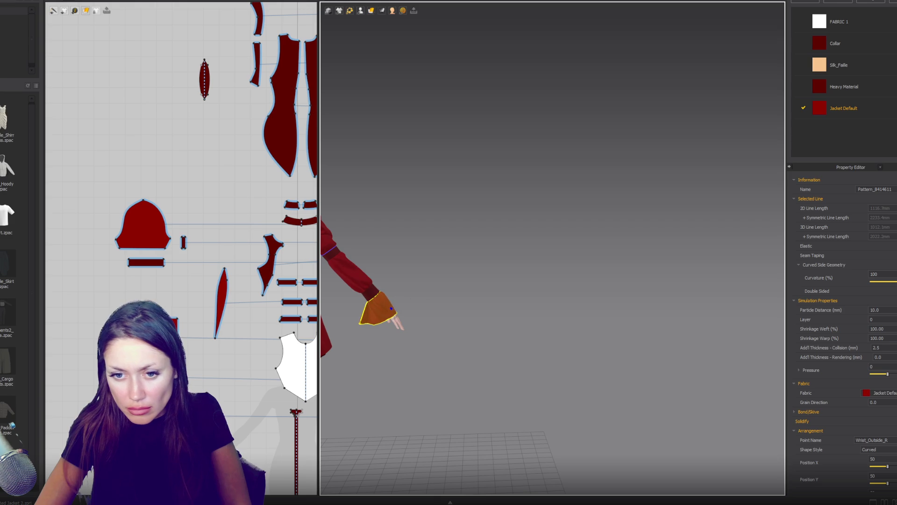
click(371, 293)
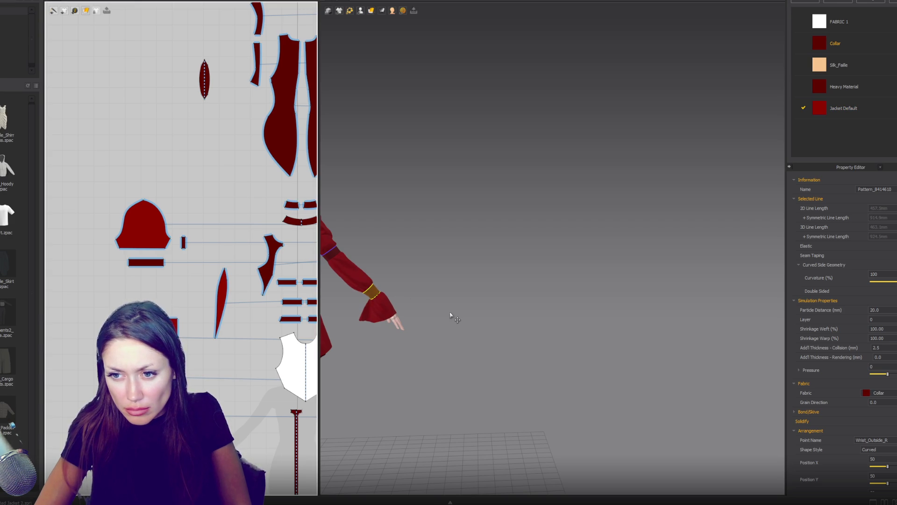
Step: Recentre the view, run the cloth simulation, and inspect the draped chest and shoulders
key(2)
key(space)
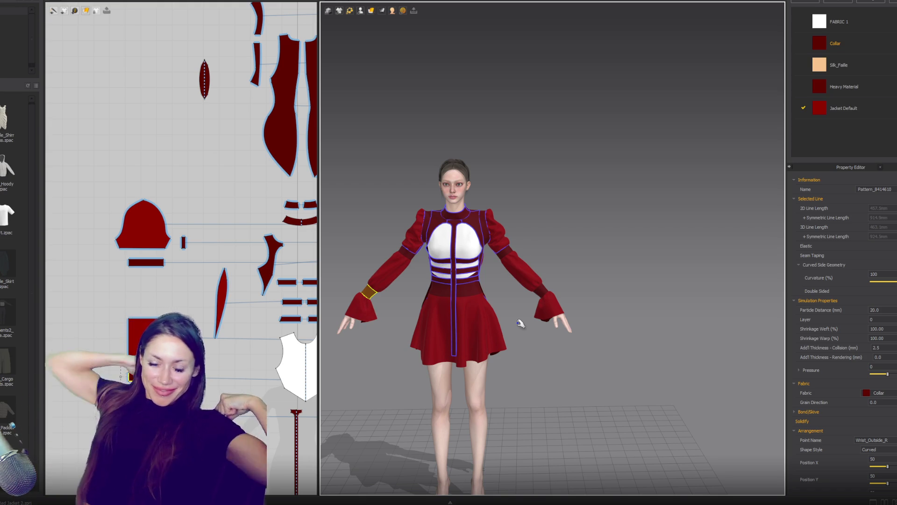
scroll(520, 323, up, 3)
scroll(520, 275, up, 5)
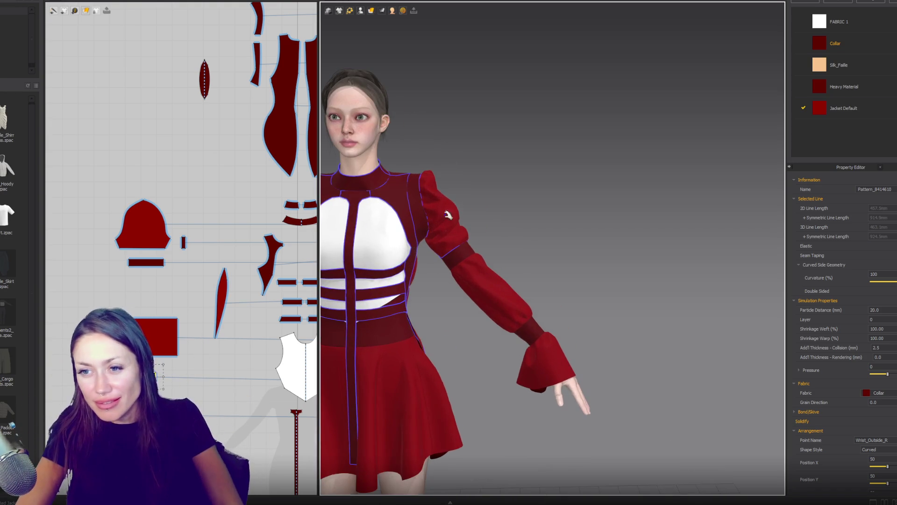
right_drag(556, 176, 590, 177)
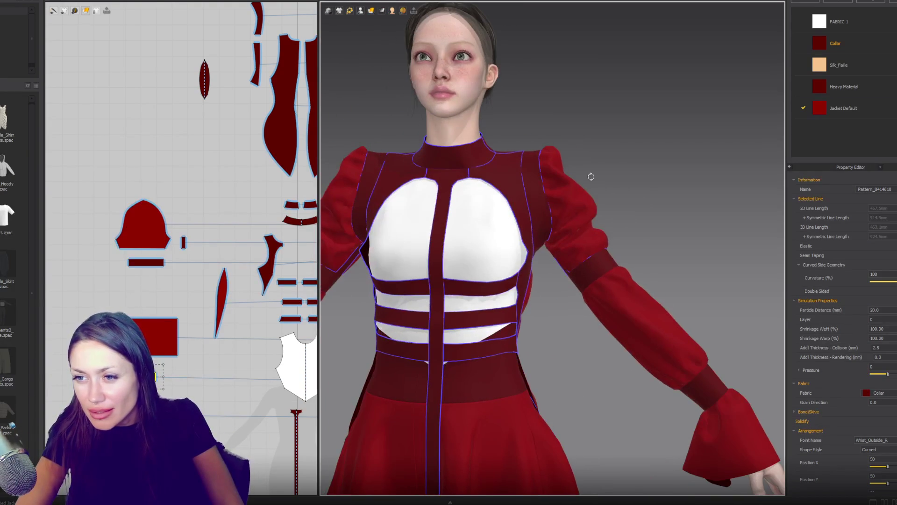
mouse_move(528, 252)
right_down()
mouse_move(526, 278)
mouse_move(507, 216)
mouse_move(531, 246)
mouse_move(536, 238)
right_up()
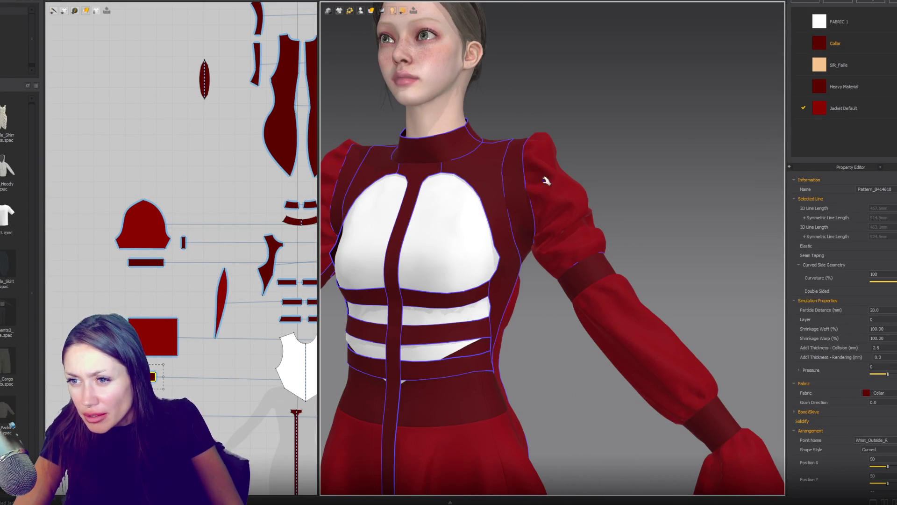
scroll(176, 165, down, 5)
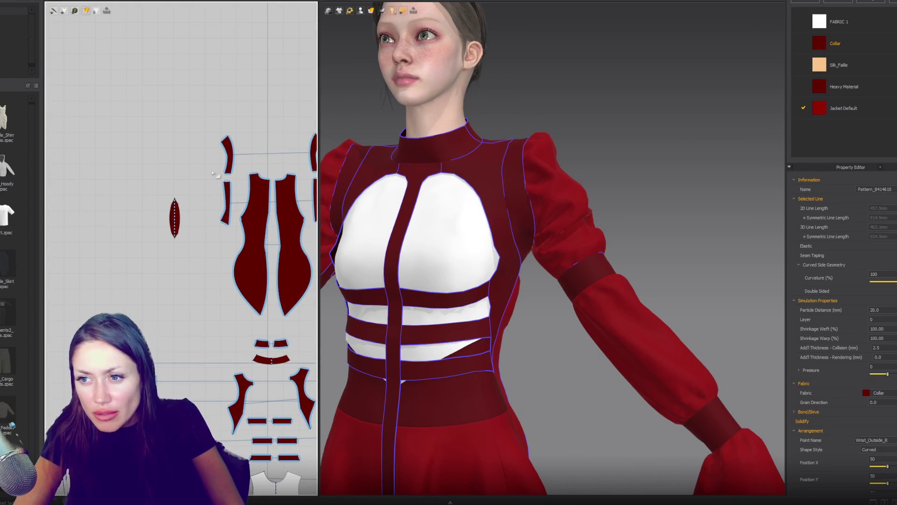
Step: Select the curved shoulder piece and flip it into a mirrored copy
scroll(214, 174, up, 10)
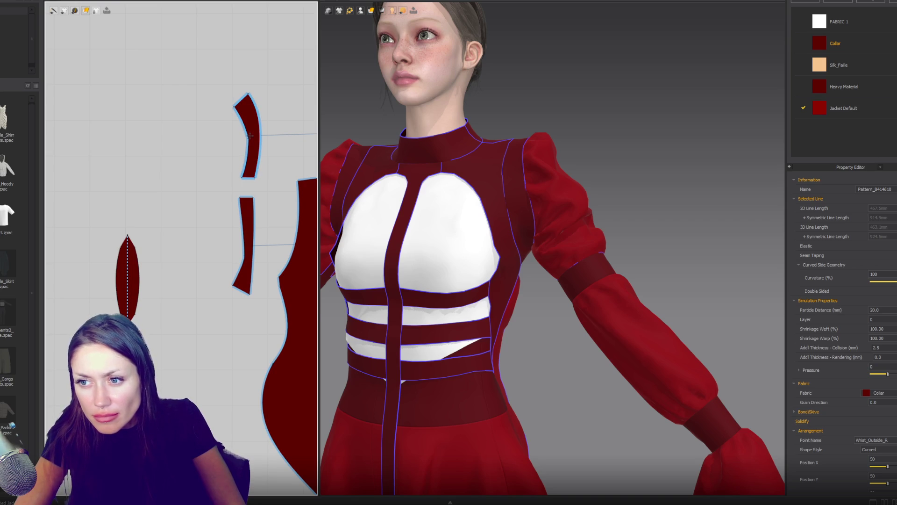
click(242, 100)
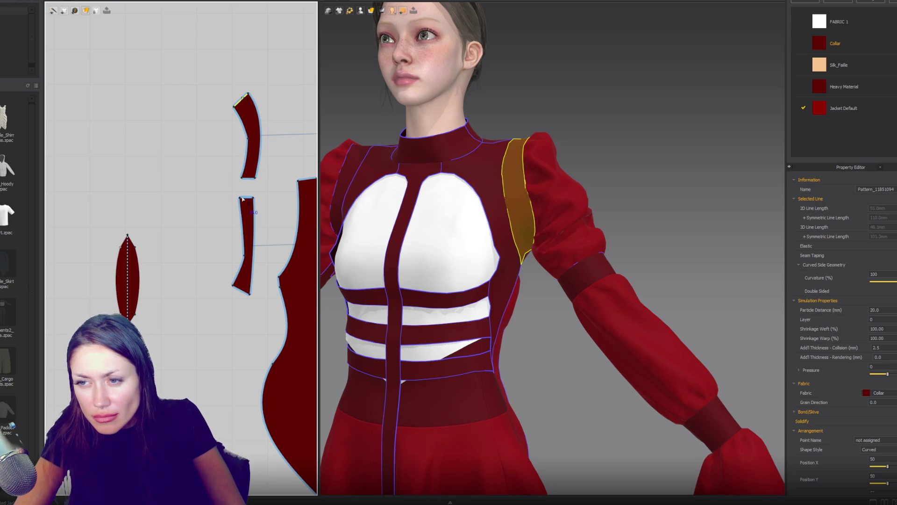
middle_drag(267, 117, 227, 170)
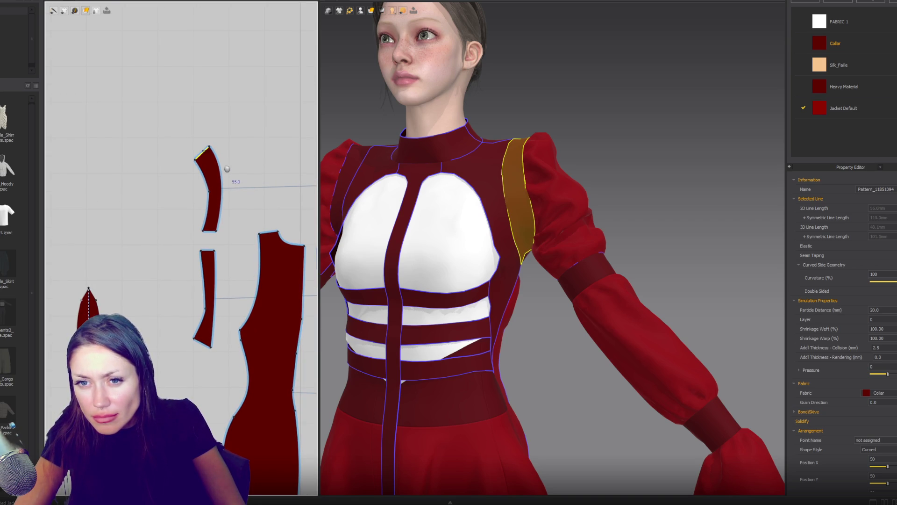
click(227, 169)
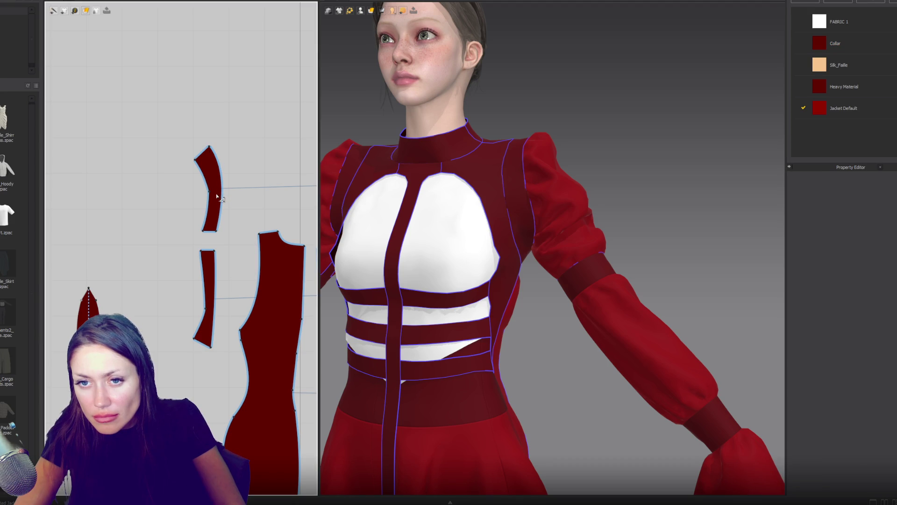
click(216, 193)
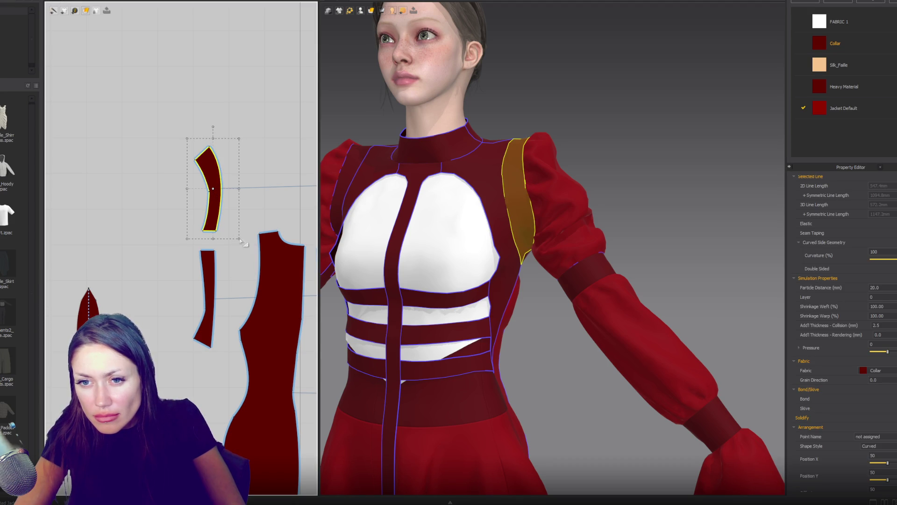
mouse_move(200, 136)
mouse_down()
mouse_move(190, 190)
mouse_move(206, 256)
mouse_move(159, 319)
mouse_up()
Step: Rotate the curved piece 180° and move it beside the narrow side piece
click(238, 153)
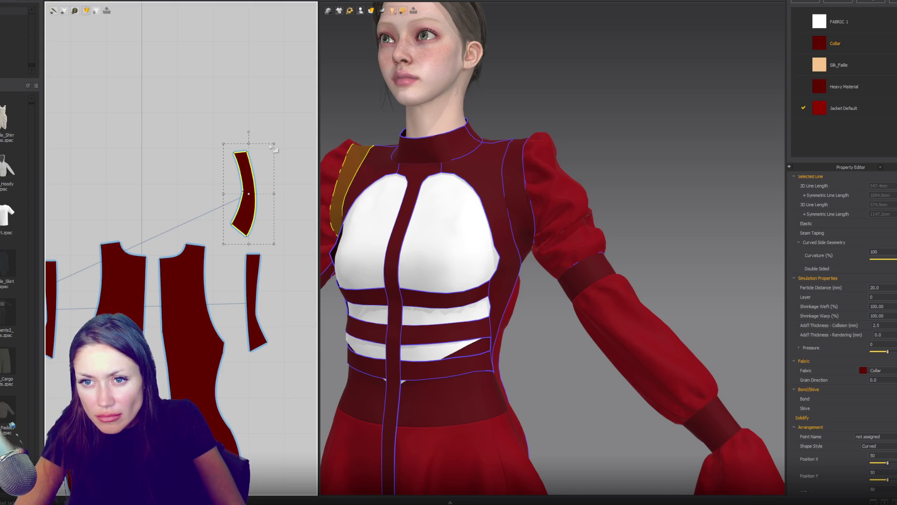
mouse_move(249, 133)
mouse_down()
mouse_move(261, 196)
mouse_move(249, 254)
mouse_up()
mouse_move(245, 187)
mouse_down()
mouse_move(271, 262)
mouse_move(250, 293)
mouse_up()
scroll(251, 293, up, 3)
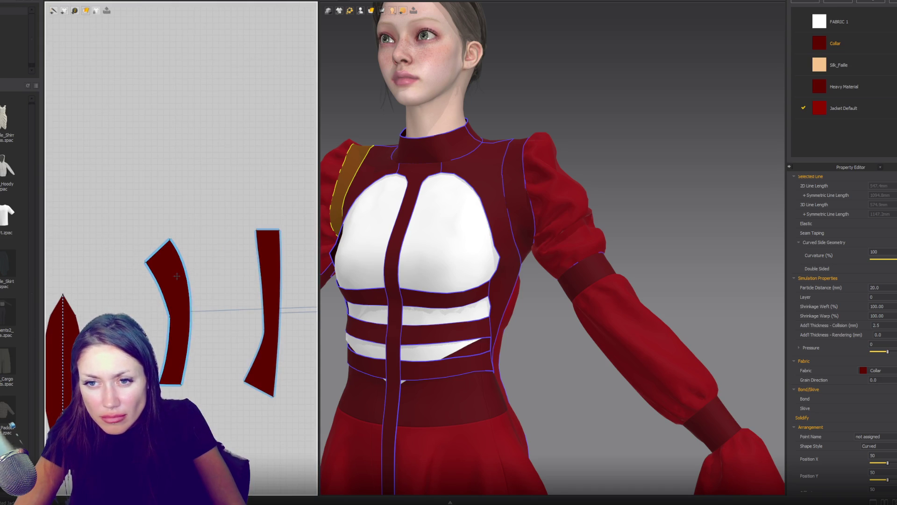
Step: Reshape the mirrored piece's left edge, pulling its top-left corner and an edge point upward
click(176, 276)
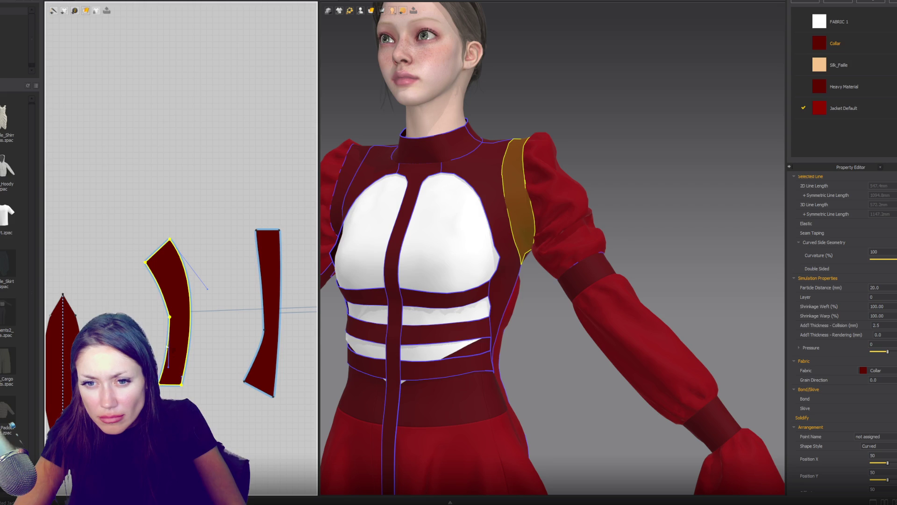
drag(171, 319, 229, 318)
click(167, 380)
key(Delete)
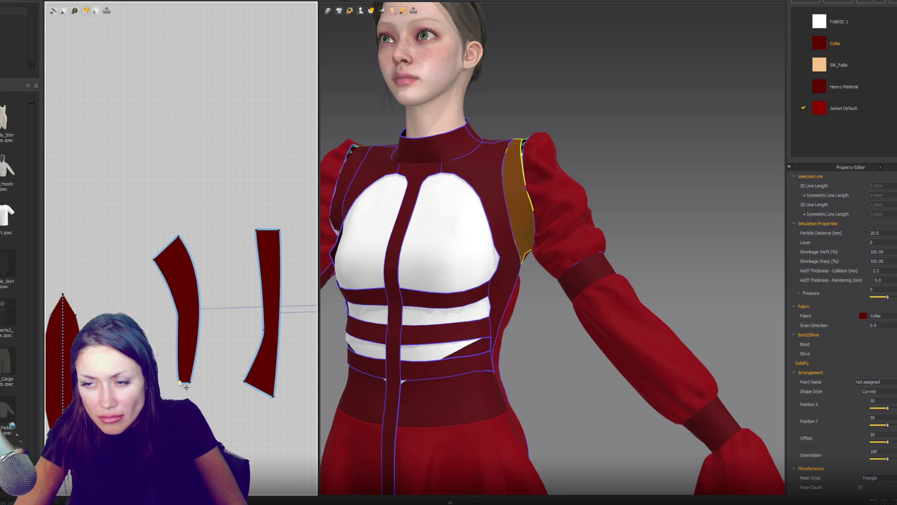
key(ctrl+z)
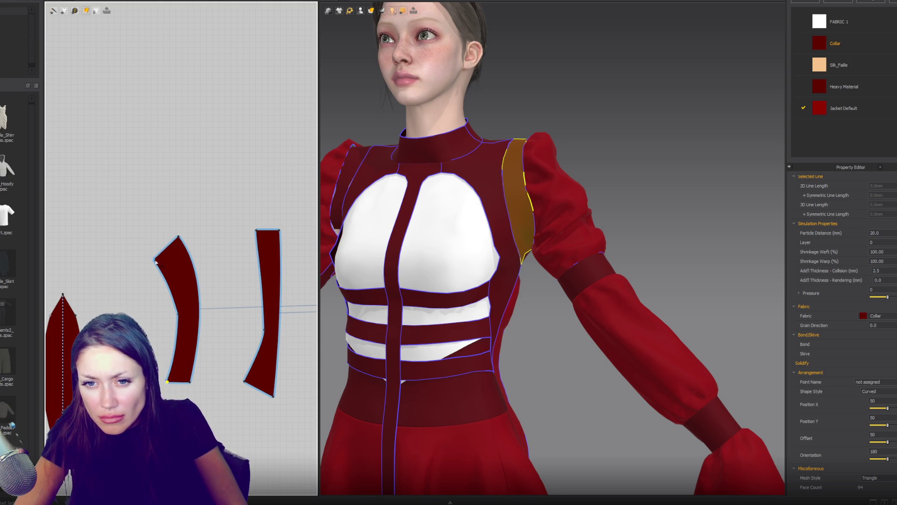
drag(155, 259, 165, 249)
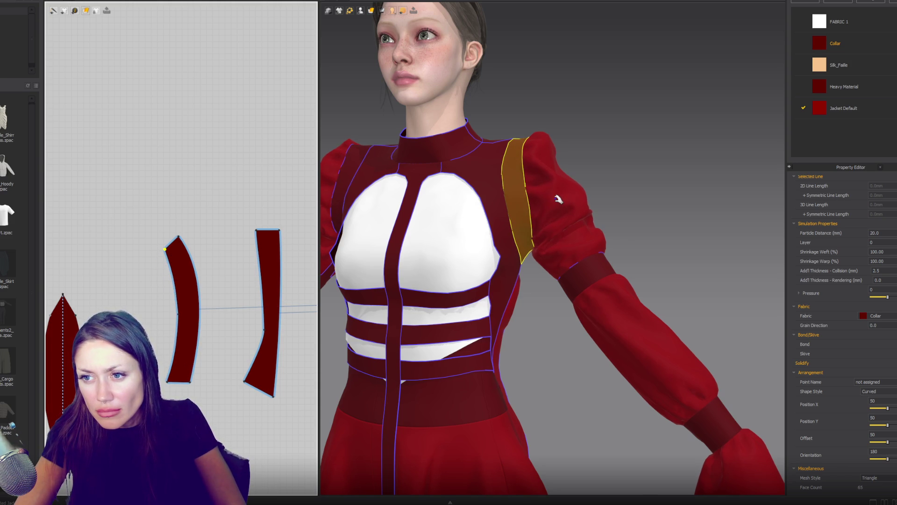
drag(166, 250, 170, 243)
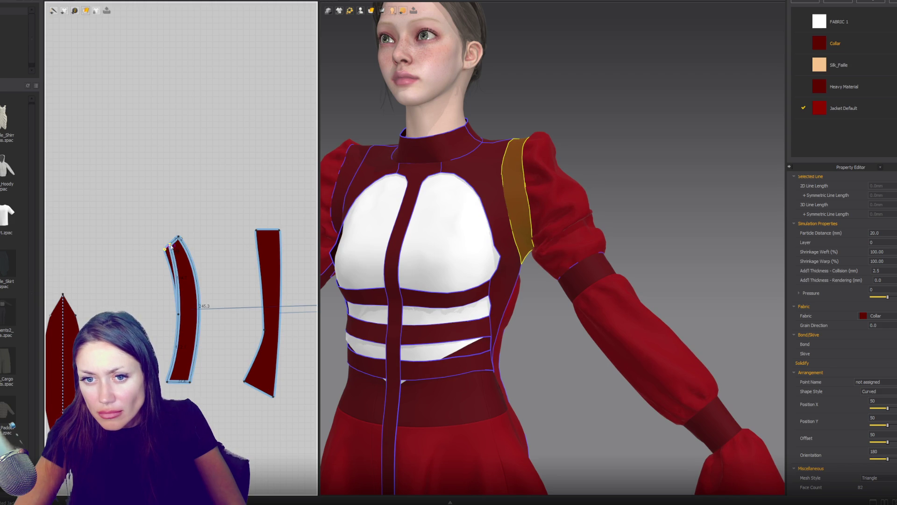
drag(180, 315, 186, 295)
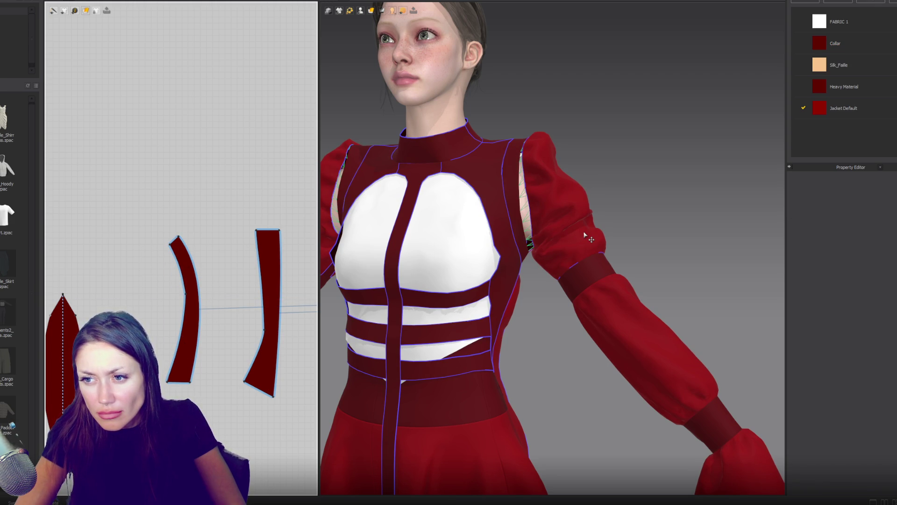
mouse_move(583, 238)
right_down()
mouse_move(565, 261)
mouse_move(577, 261)
mouse_move(387, 263)
mouse_move(399, 184)
mouse_move(408, 197)
mouse_move(401, 212)
mouse_move(579, 260)
mouse_move(395, 244)
mouse_move(402, 249)
right_up()
Step: Drag the right strip's bottom-left corner to narrow its lower end, then check it from the front
scroll(191, 228, down, 3)
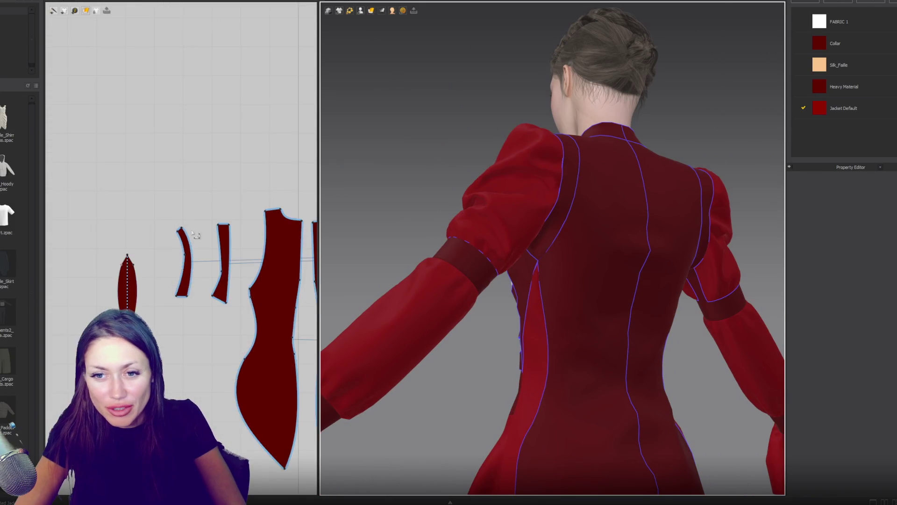
scroll(196, 236, up, 4)
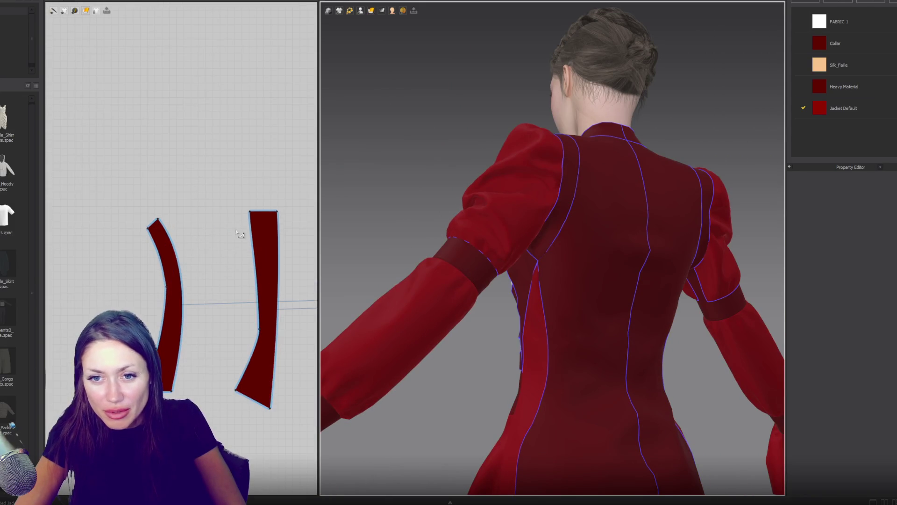
click(236, 391)
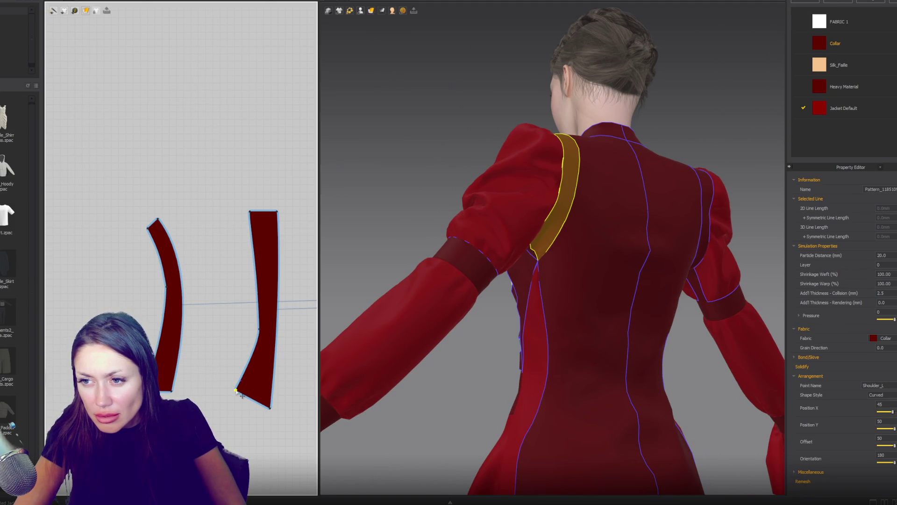
drag(237, 391, 260, 404)
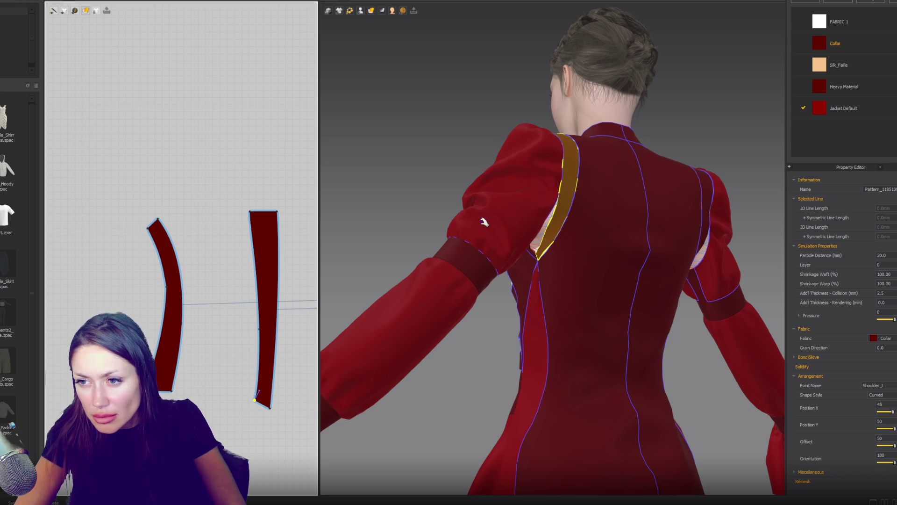
mouse_move(571, 209)
right_down()
mouse_move(535, 206)
mouse_move(689, 220)
mouse_move(707, 233)
right_up()
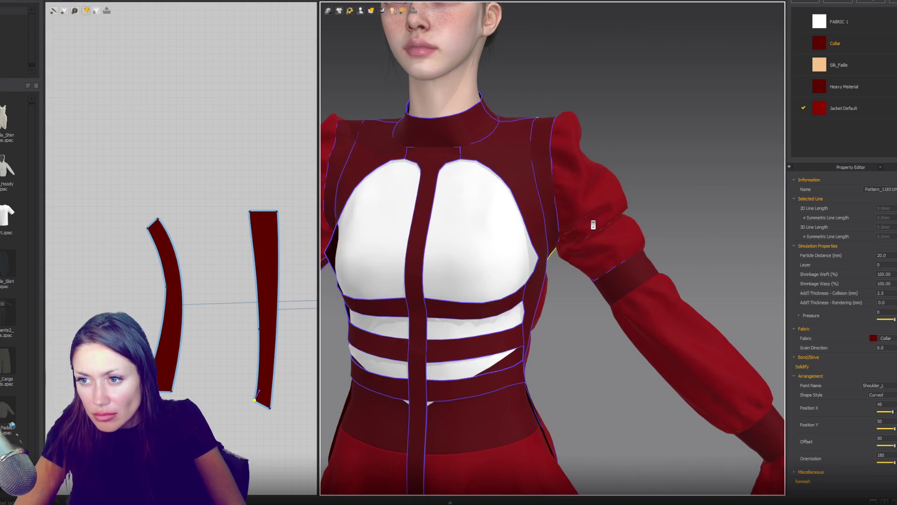
scroll(593, 221, down, 3)
scroll(593, 225, down, 2)
mouse_move(578, 222)
right_down()
mouse_move(579, 203)
mouse_move(604, 214)
mouse_move(613, 201)
mouse_move(616, 215)
right_up()
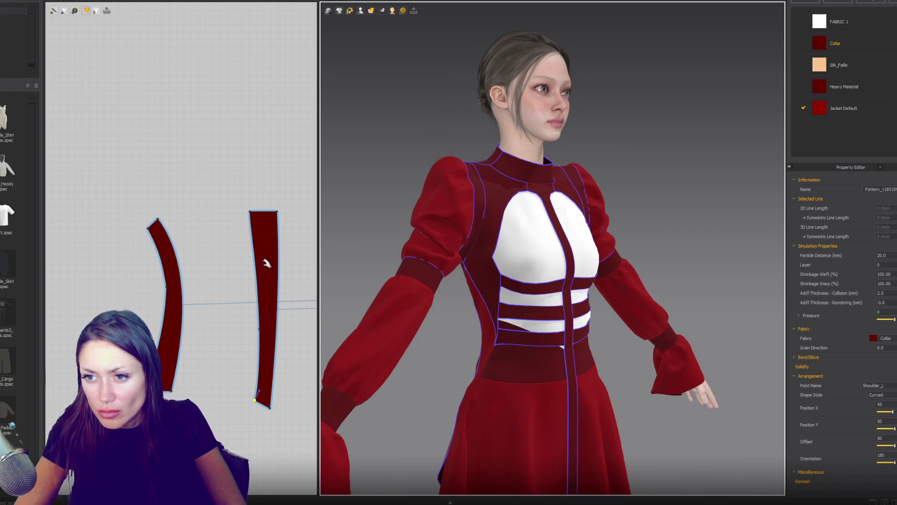
click(257, 283)
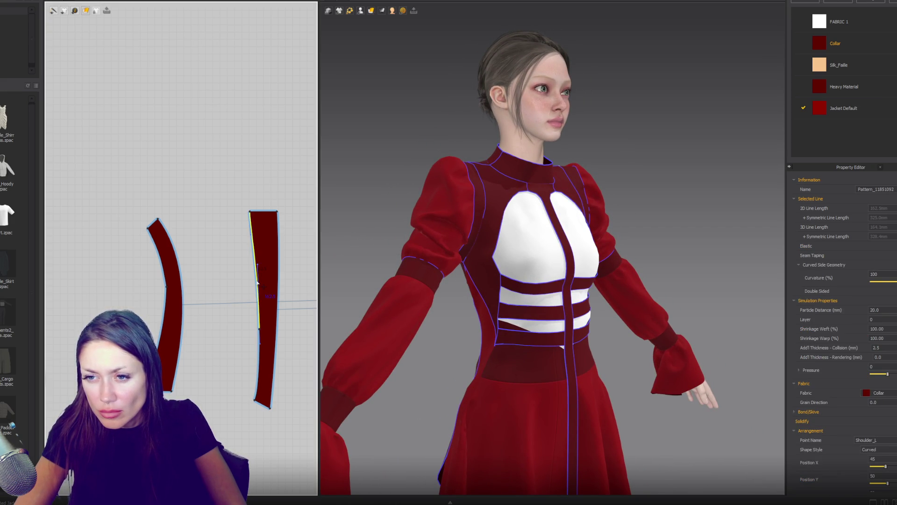
Step: Sew the left strip's edge to the right strip and simulate so the shoulder panels drape
click(161, 307)
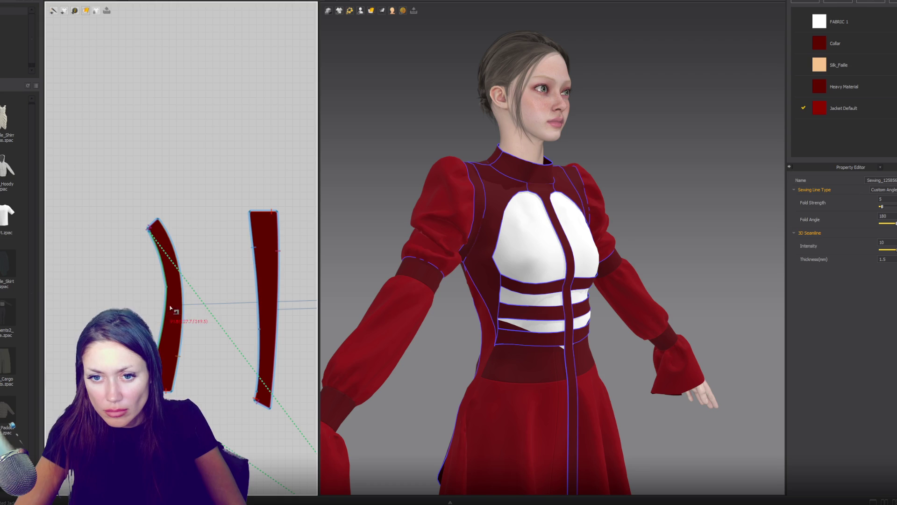
key(space)
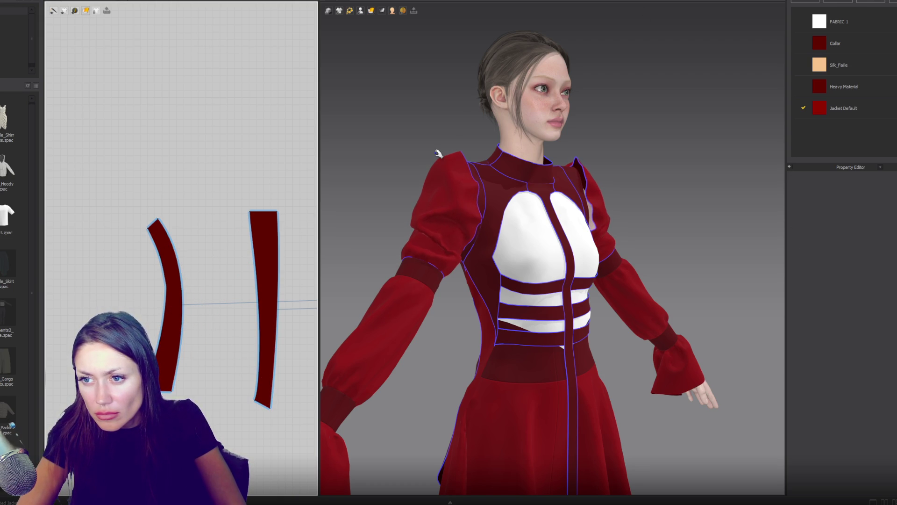
key(space)
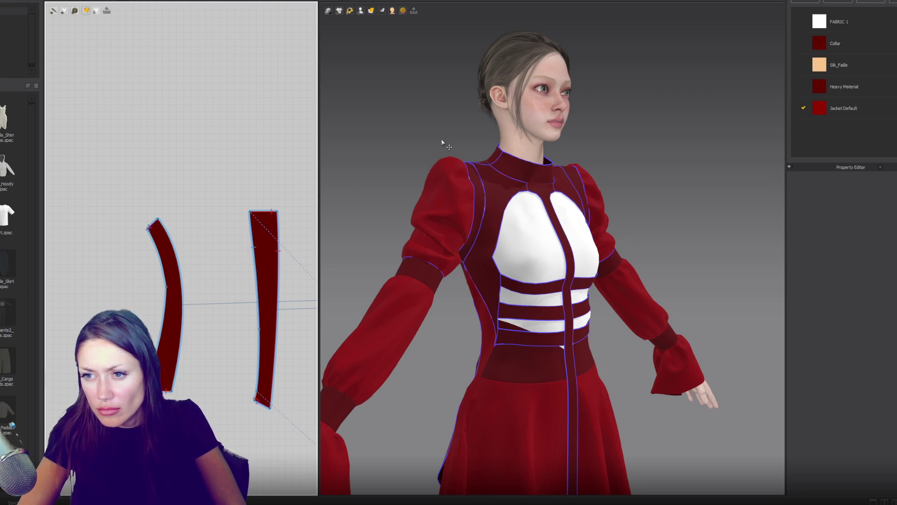
key(space)
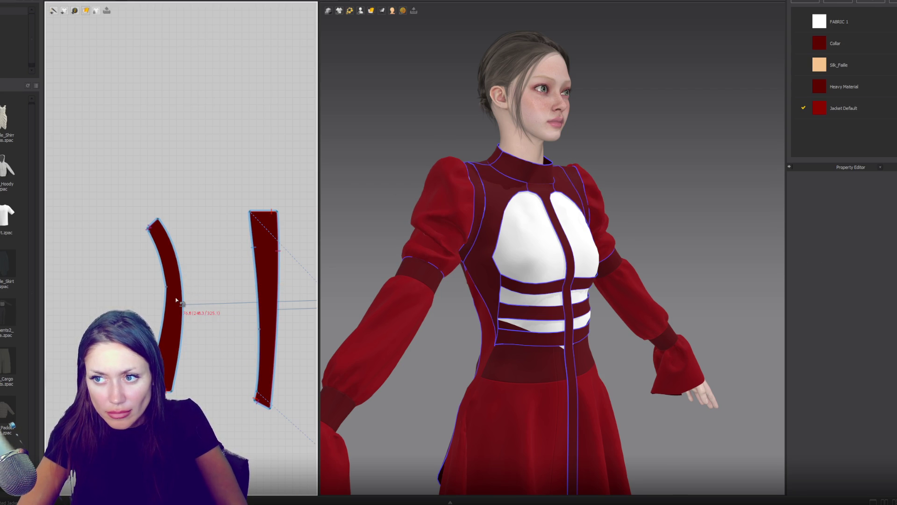
click(165, 312)
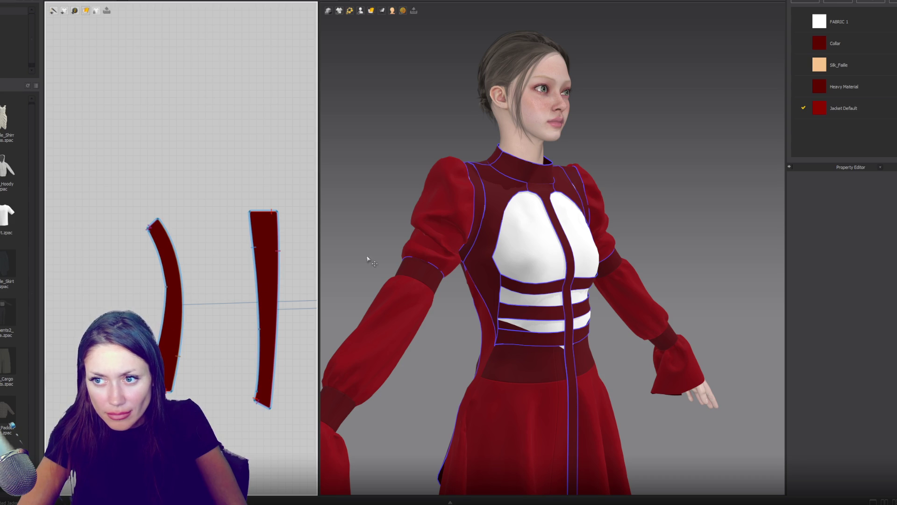
key(2)
Step: Sew the left strip's edge to the middle strip's edge and re-run the simulation
click(277, 300)
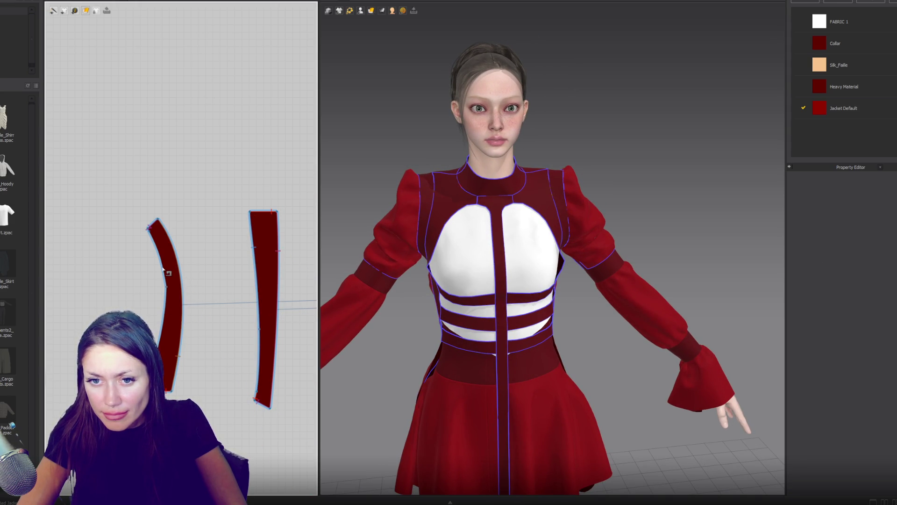
scroll(166, 312, up, 2)
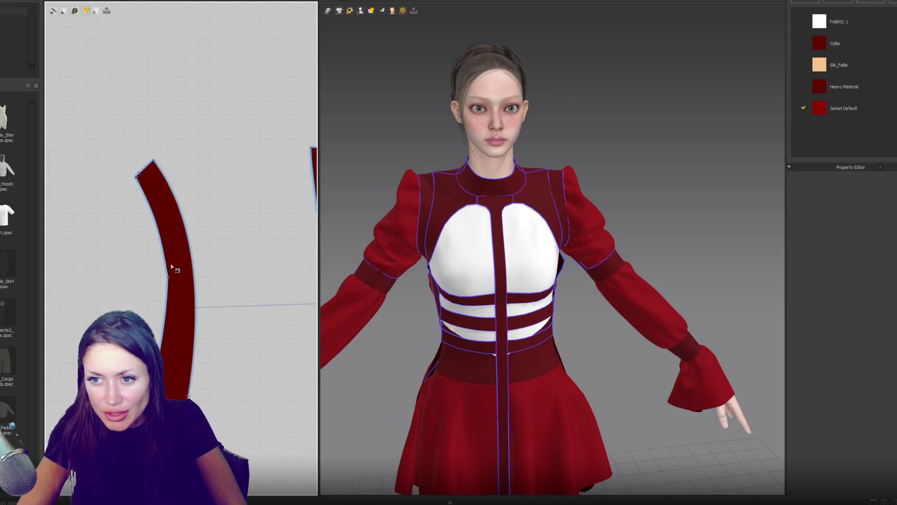
scroll(627, 214, up, 5)
right_drag(627, 214, 523, 209)
click(472, 217)
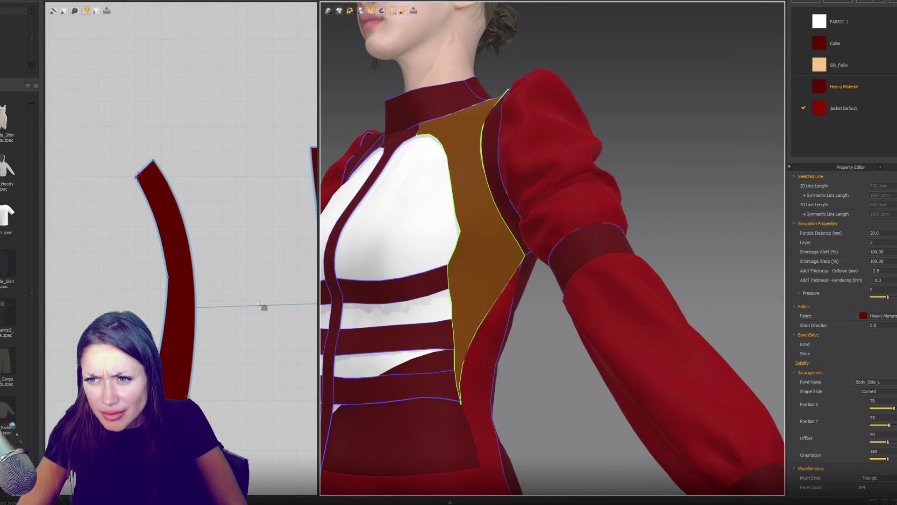
click(165, 280)
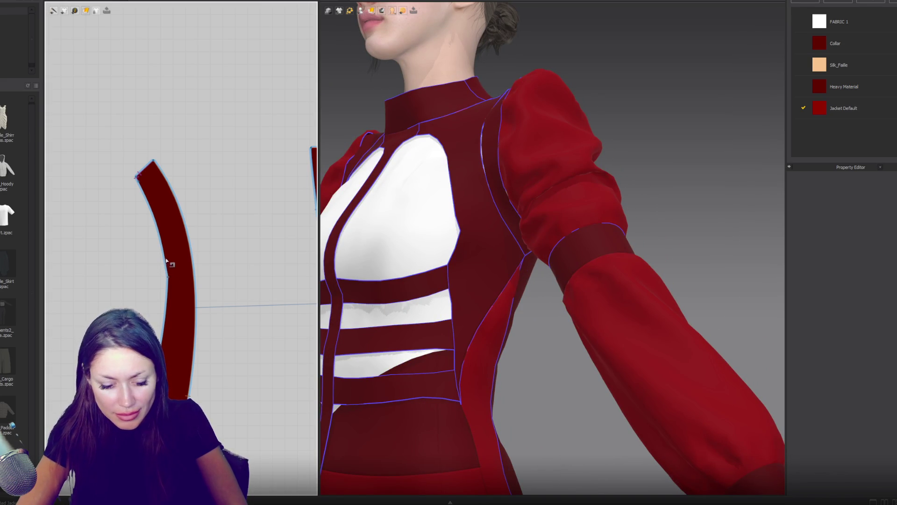
click(187, 242)
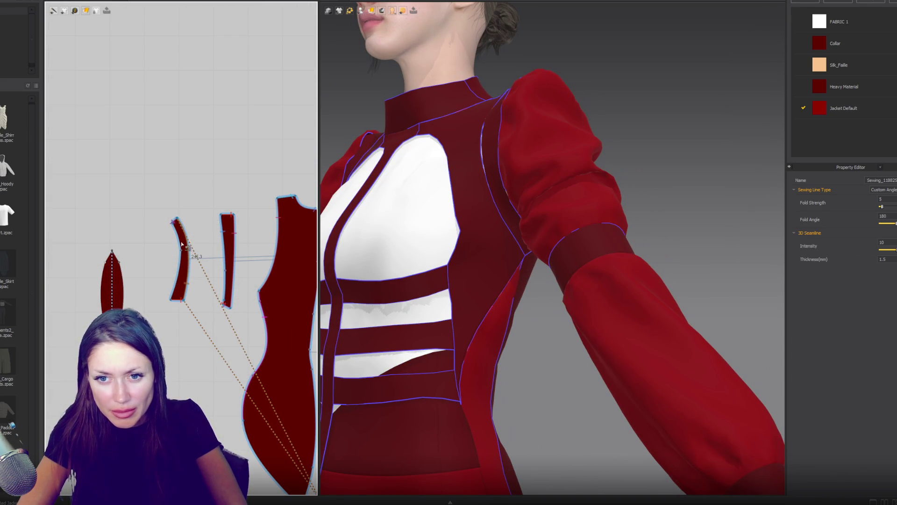
click(236, 246)
mouse_move(264, 222)
right_down()
mouse_move(284, 224)
mouse_move(209, 238)
right_up()
click(254, 254)
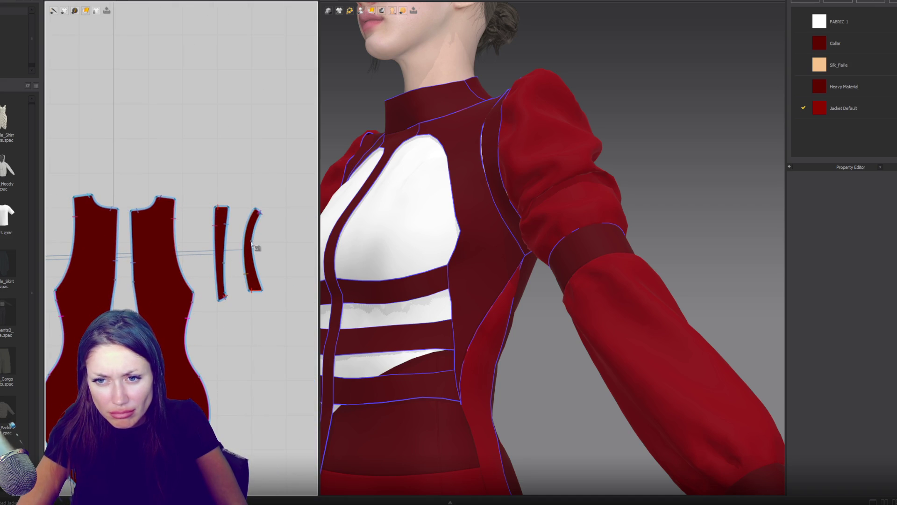
key(space)
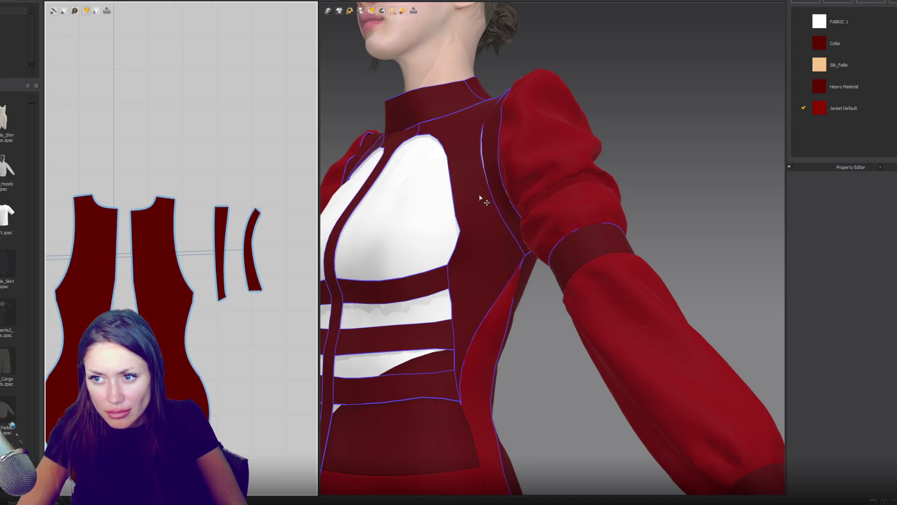
Step: Sew the left strip's edge onto the neighbouring piece
right_drag(477, 200, 501, 213)
right_drag(200, 278, 288, 260)
scroll(142, 245, up, 2)
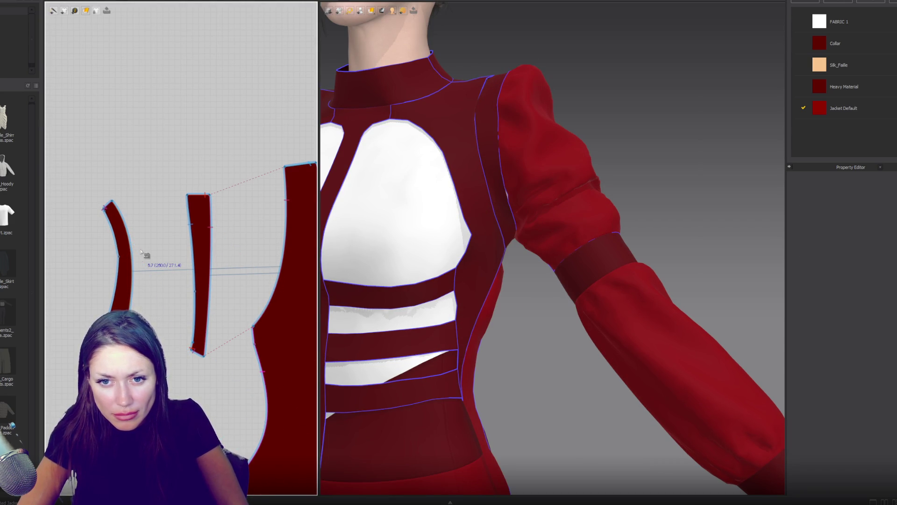
click(141, 251)
click(141, 251)
key(Escape)
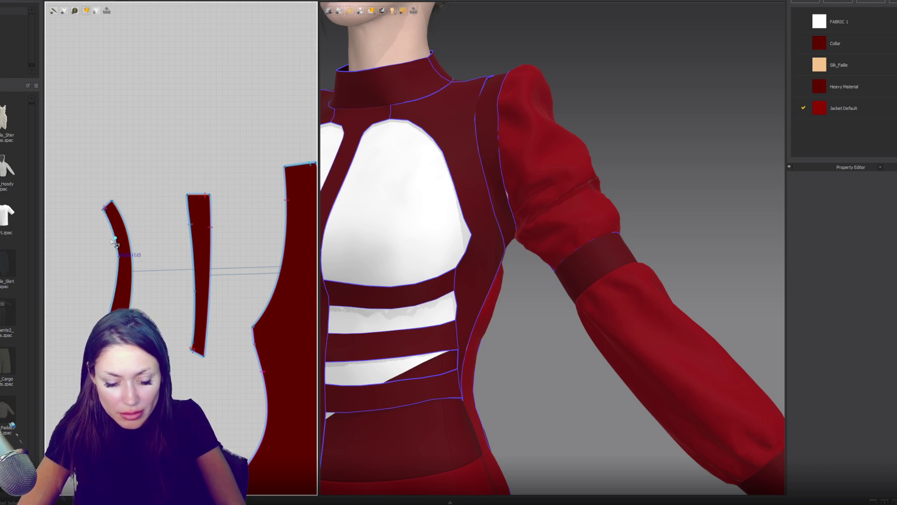
Step: Try a seam from the left strip's upper edge to the large body piece, then undo it
click(104, 209)
scroll(103, 209, down, 5)
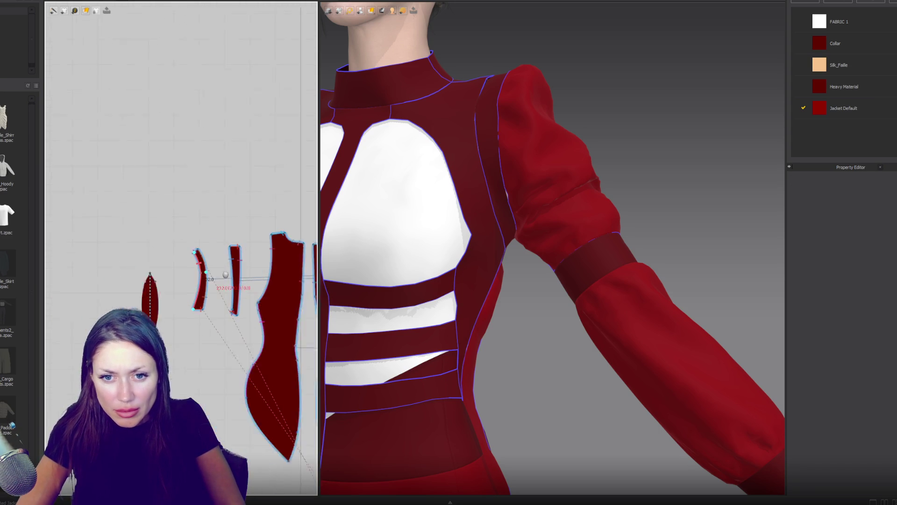
scroll(194, 115, up, 2)
mouse_move(195, 115)
right_down()
mouse_move(209, 115)
mouse_move(64, 98)
right_up()
scroll(64, 98, up, 8)
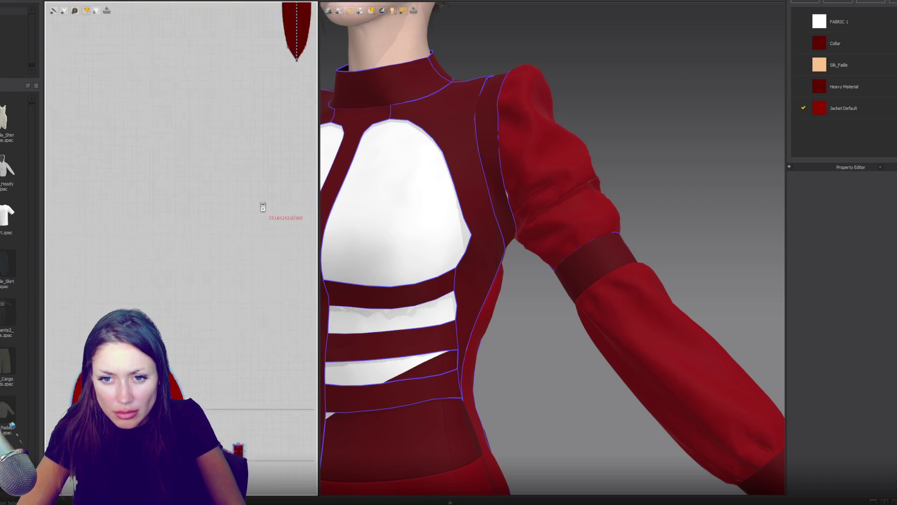
click(91, 259)
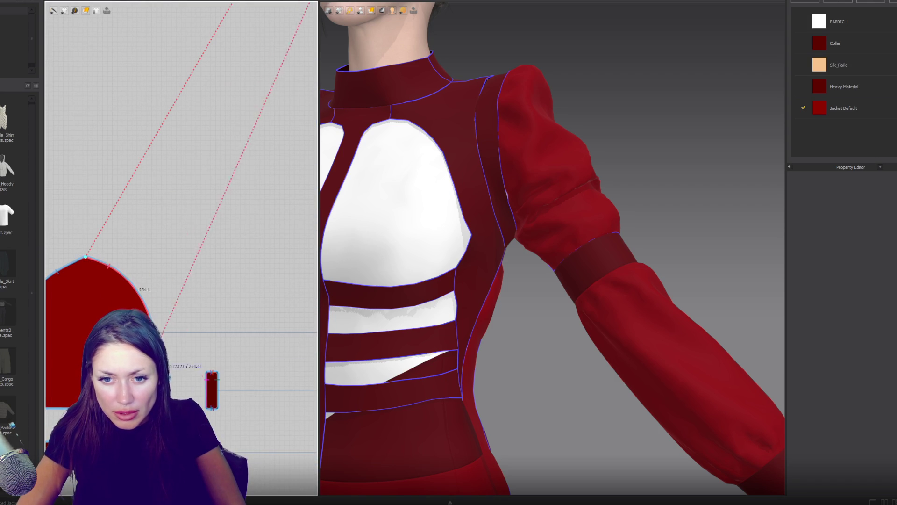
scroll(431, 200, down, 2)
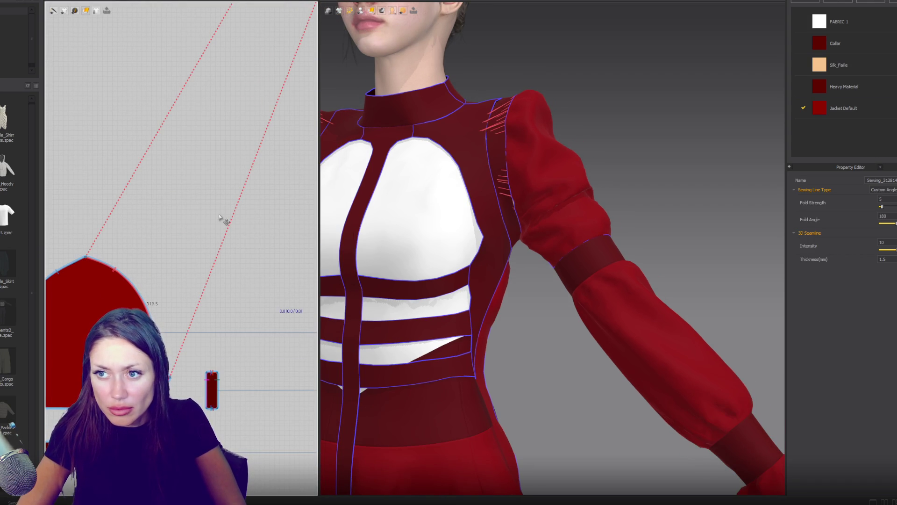
key(ctrl+z)
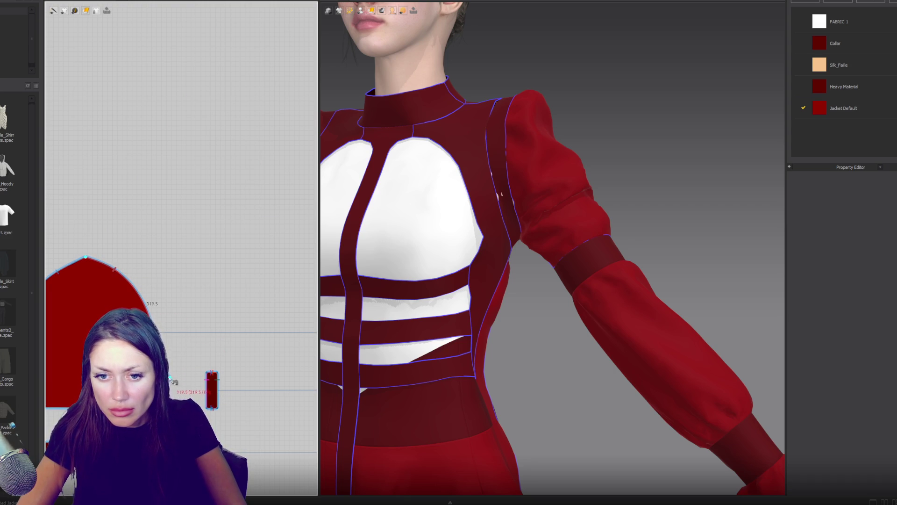
Step: Sew the strip's edge from its bottom corner to its top corner onto the bodice panel
scroll(178, 355, down, 5)
scroll(197, 280, up, 4)
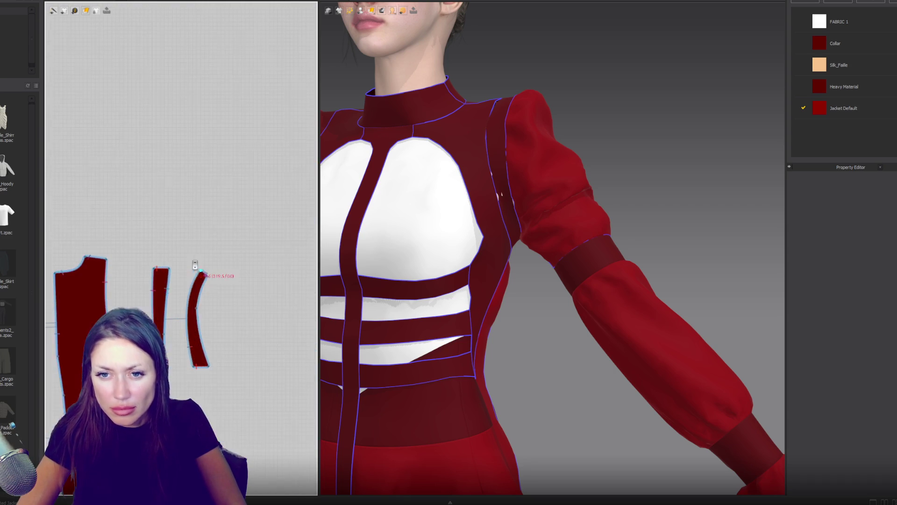
click(210, 366)
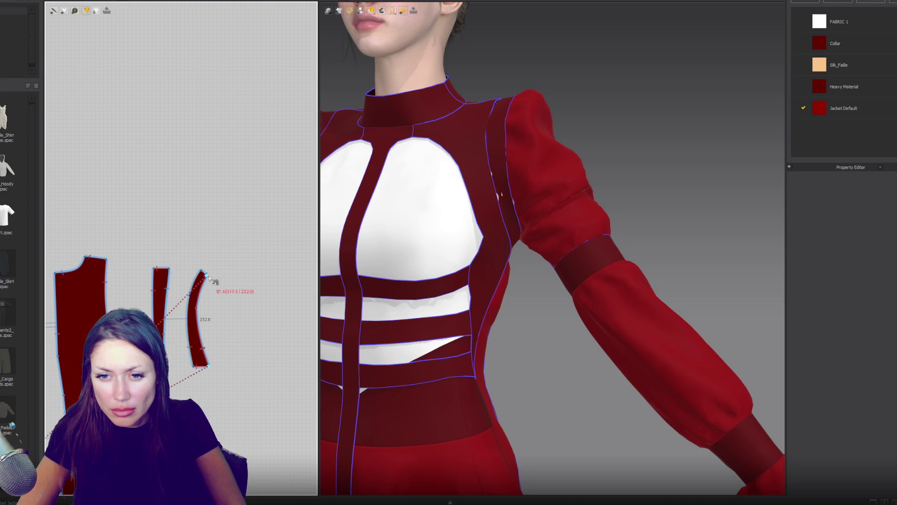
click(209, 278)
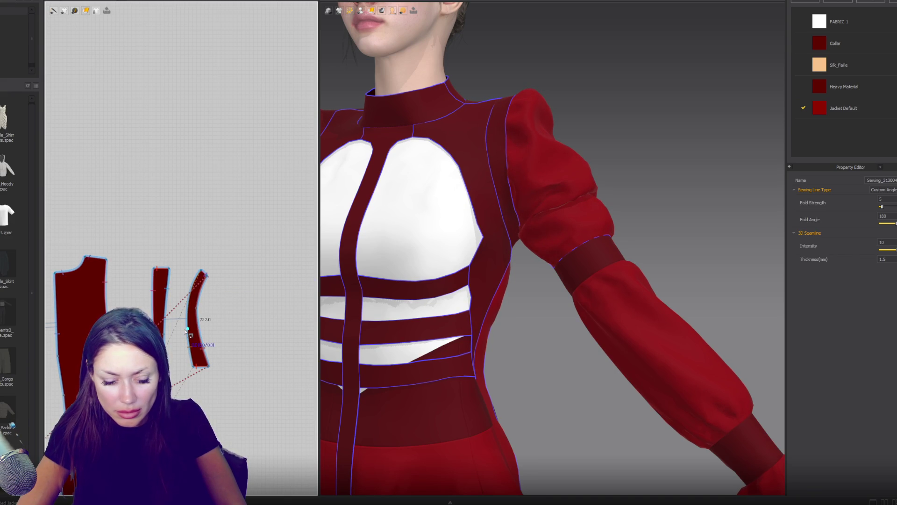
key(Escape)
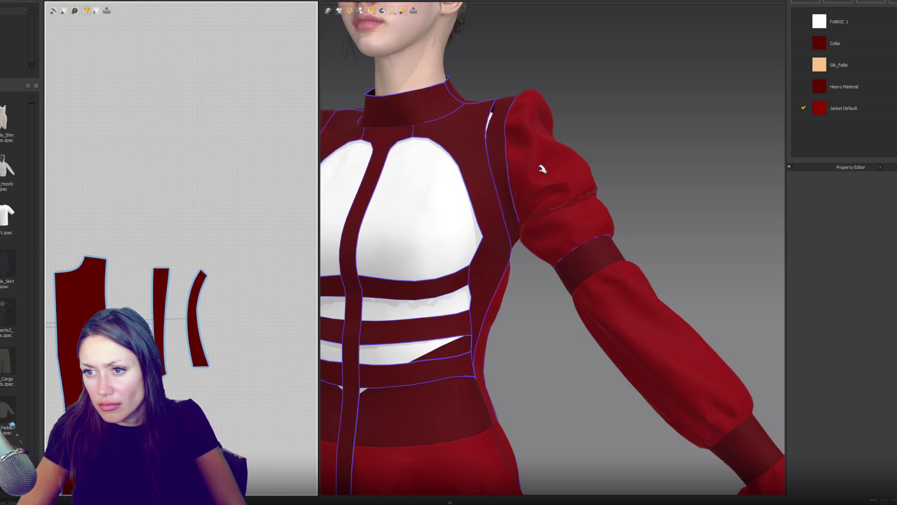
scroll(572, 167, down, 2)
right_drag(575, 166, 631, 166)
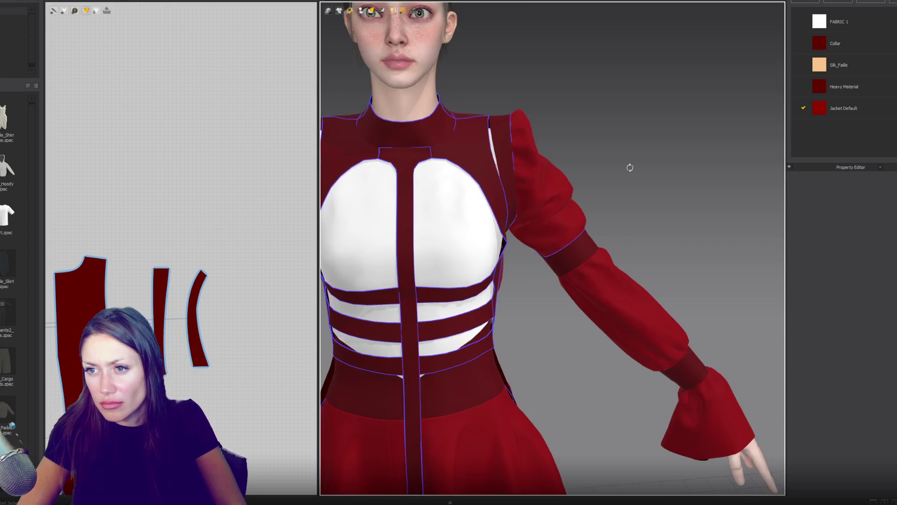
Step: Inspect the side panel and the armhole seam from several angles
click(497, 225)
right_drag(497, 226, 572, 212)
click(525, 198)
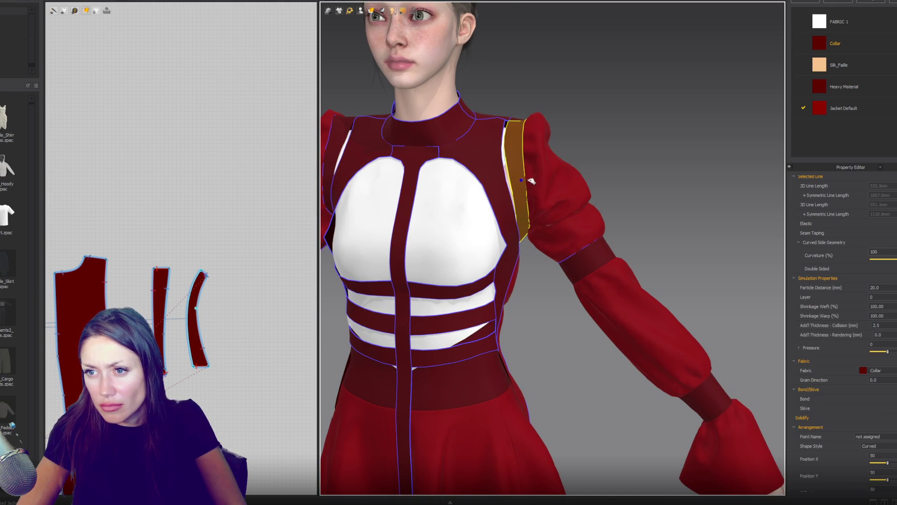
right_drag(538, 186, 328, 229)
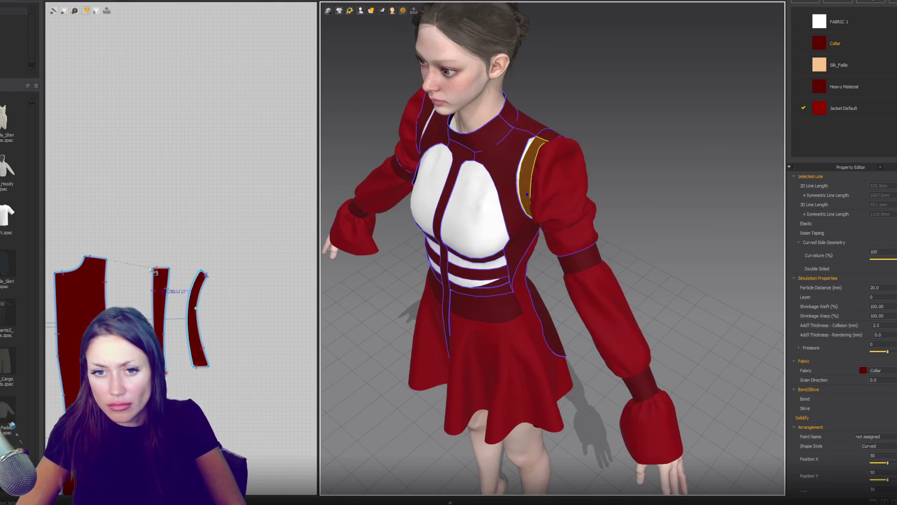
scroll(154, 281, up, 5)
scroll(200, 268, down, 2)
scroll(200, 268, up, 1)
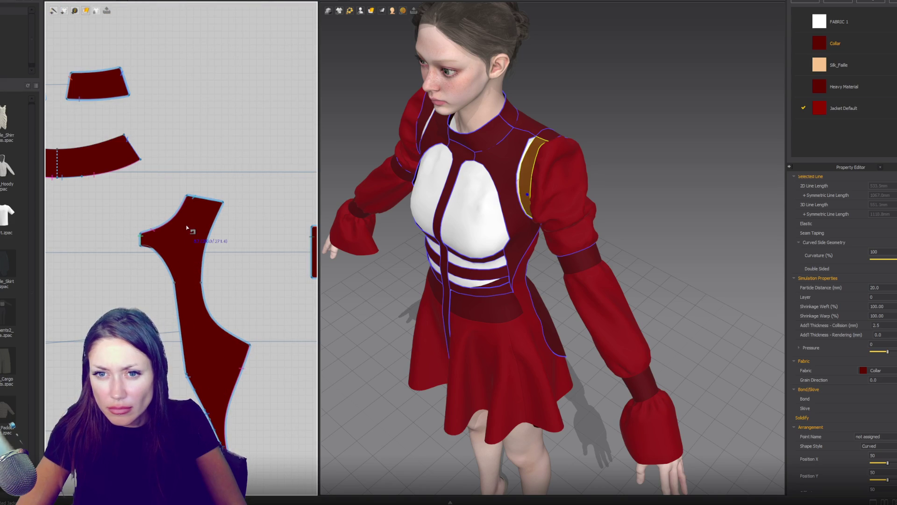
right_drag(513, 213, 553, 206)
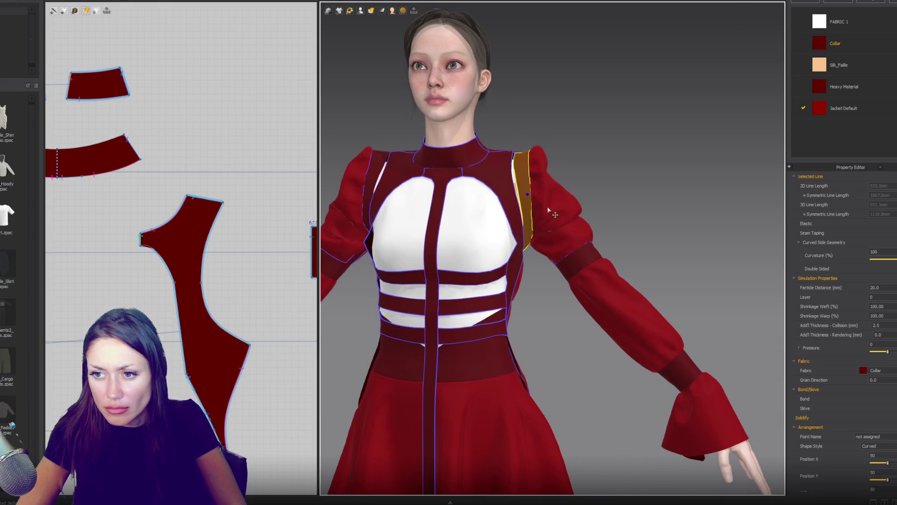
right_drag(518, 265, 562, 267)
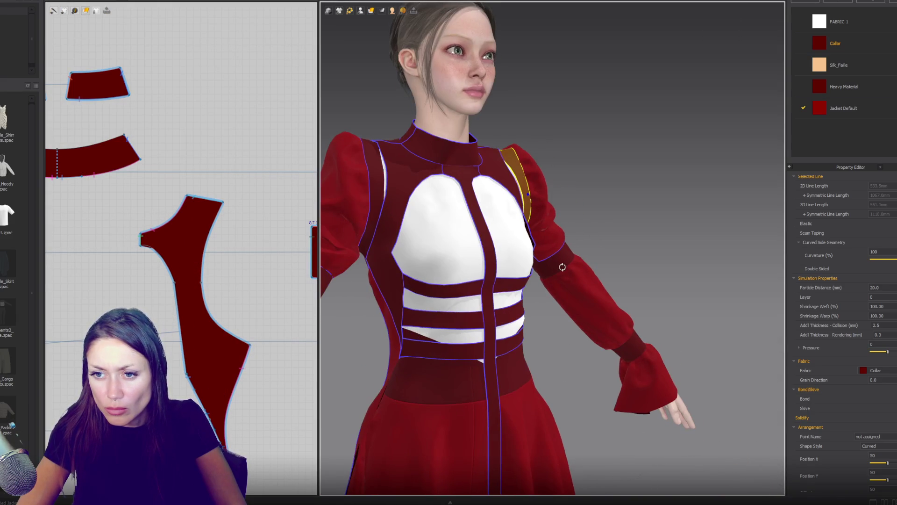
right_drag(406, 281, 453, 268)
Step: Tug the chest band on the avatar so it settles back into place
click(509, 265)
right_drag(504, 276, 520, 295)
click(505, 272)
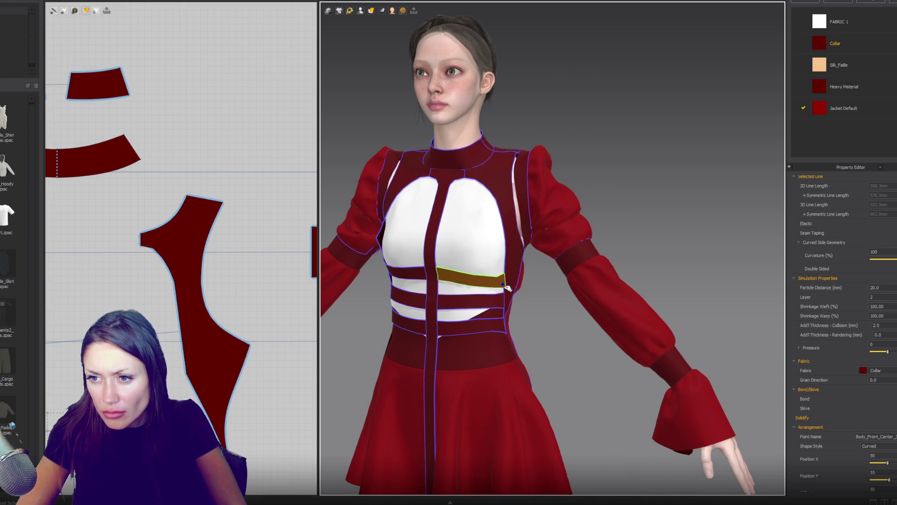
mouse_move(505, 270)
mouse_down()
mouse_move(512, 283)
mouse_move(523, 260)
mouse_up()
right_drag(522, 259, 547, 260)
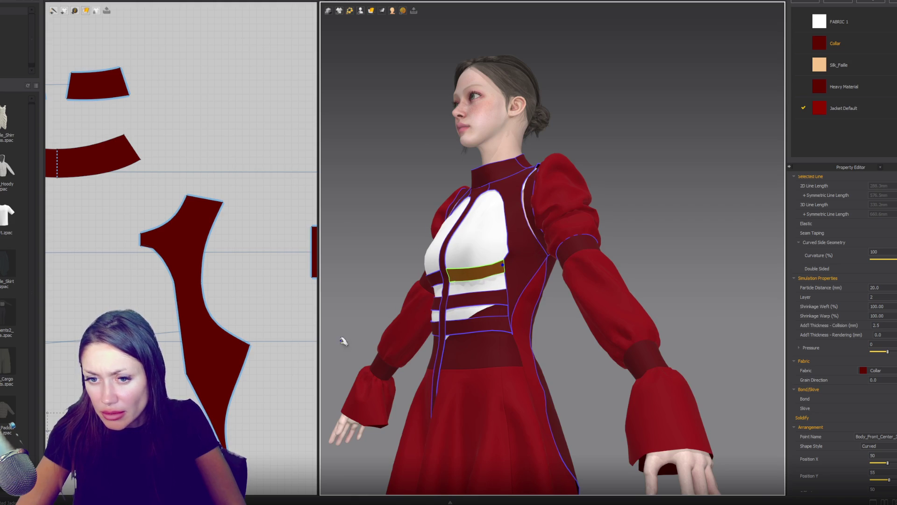
click(251, 347)
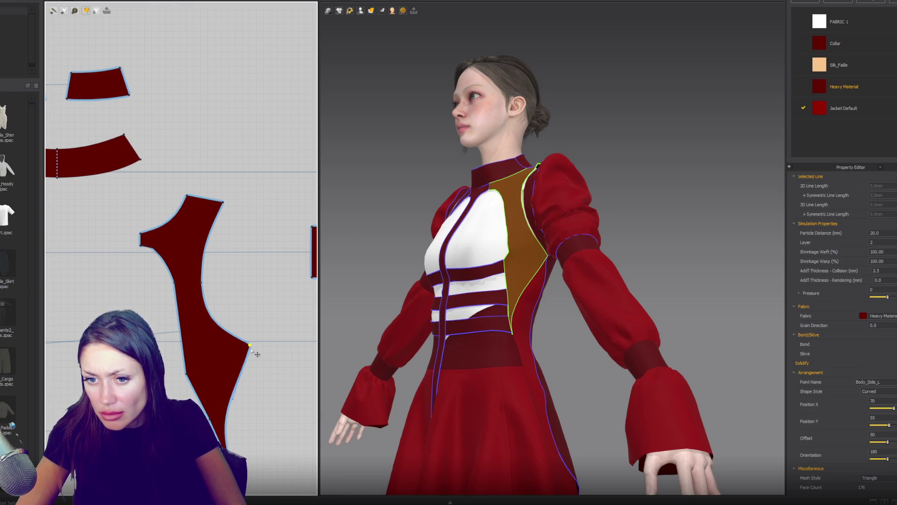
Step: Pull the side panel's lower corner point outward and curve the lower side edge beneath it
drag(251, 347, 263, 343)
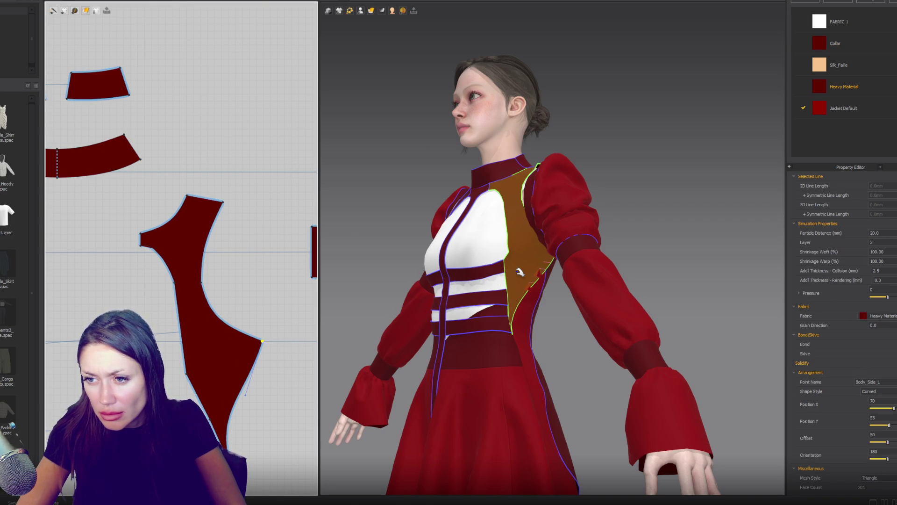
mouse_move(518, 270)
right_down()
mouse_move(512, 291)
mouse_move(380, 284)
mouse_move(537, 290)
right_up()
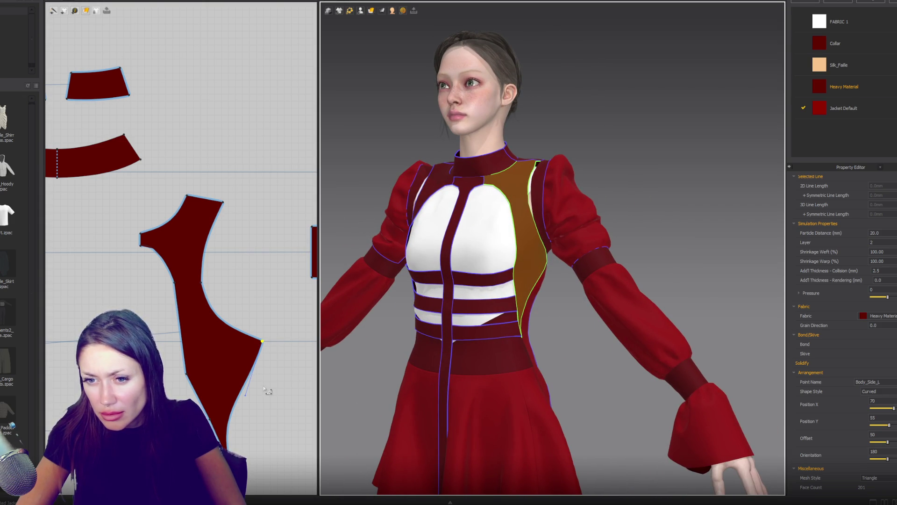
drag(253, 400, 261, 363)
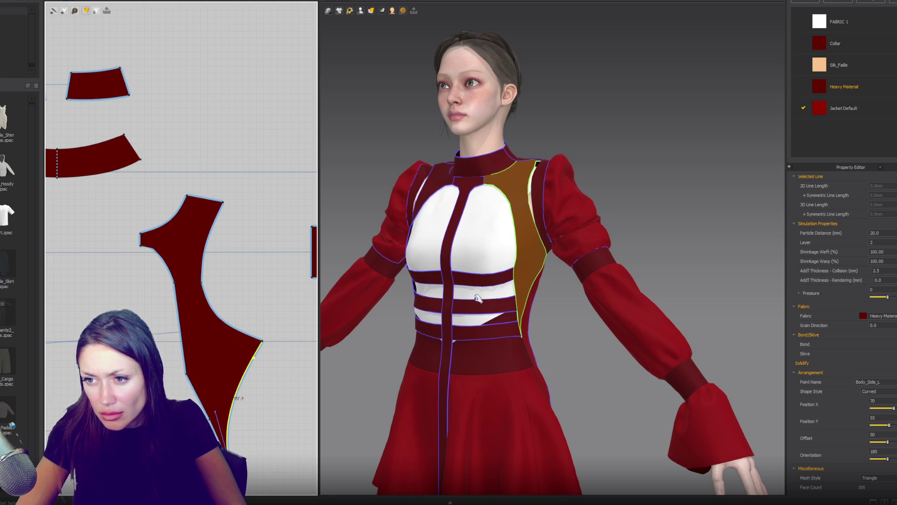
drag(261, 341, 258, 339)
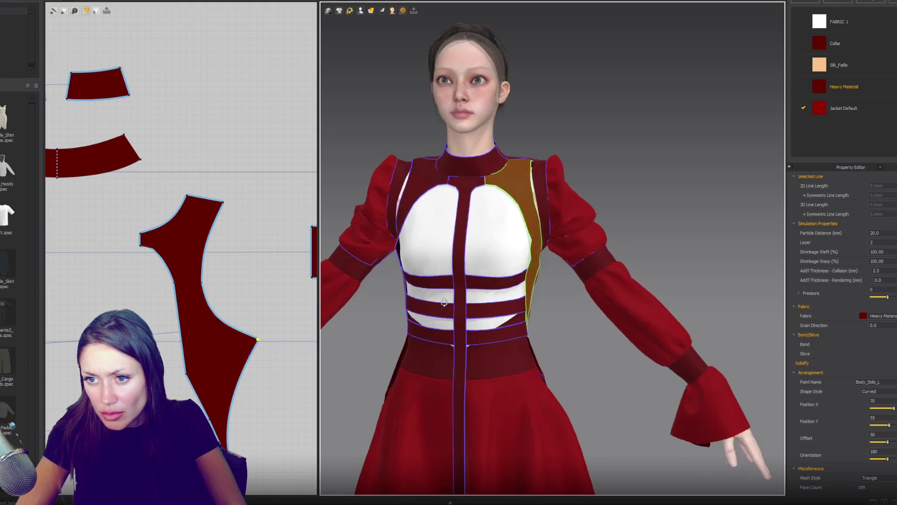
drag(259, 341, 264, 342)
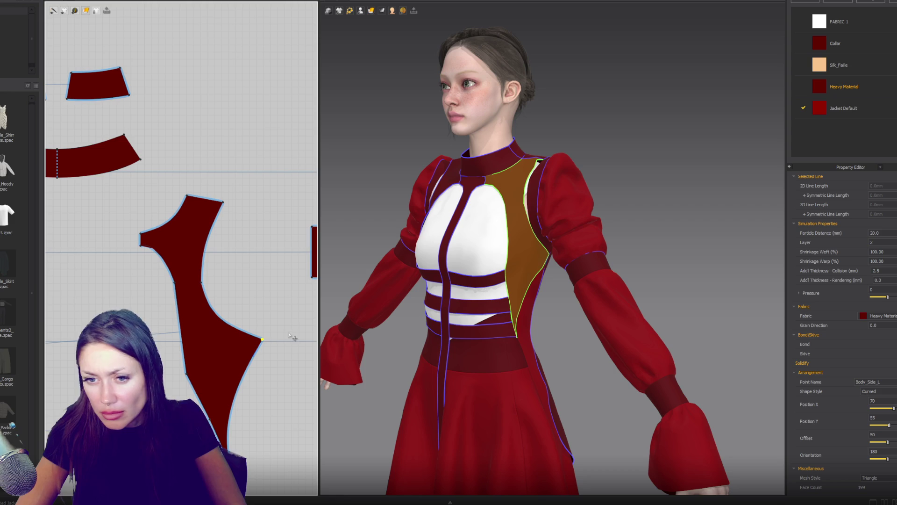
click(234, 208)
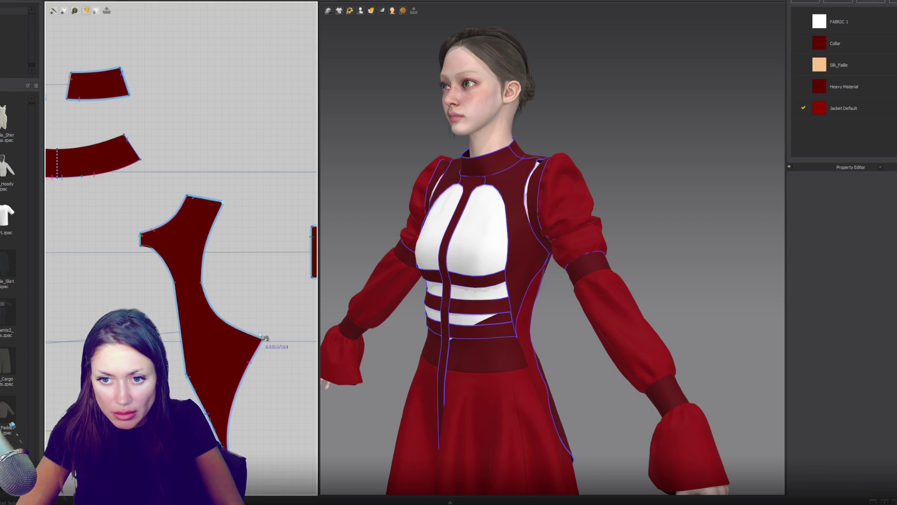
Step: Sew a seam along the right strip's left edge
scroll(265, 324, down, 3)
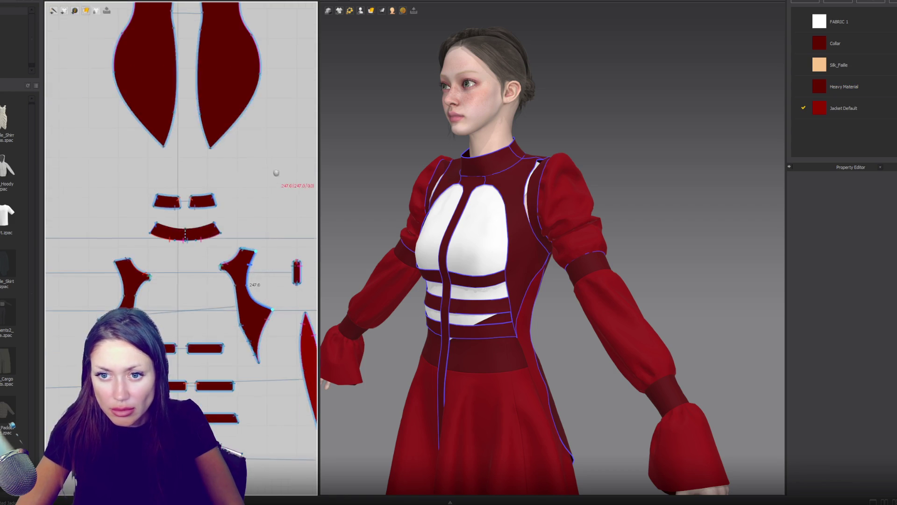
scroll(194, 260, up, 4)
scroll(140, 264, up, 2)
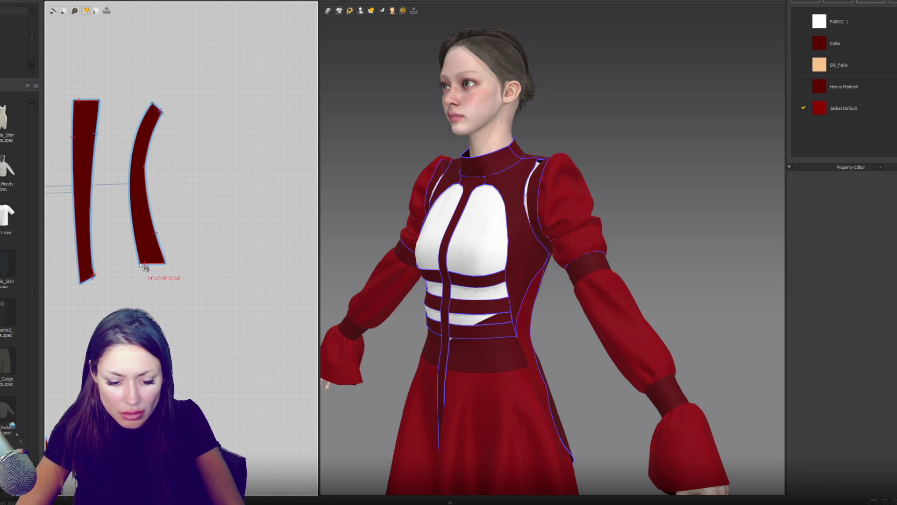
scroll(142, 265, down, 3)
scroll(161, 295, up, 3)
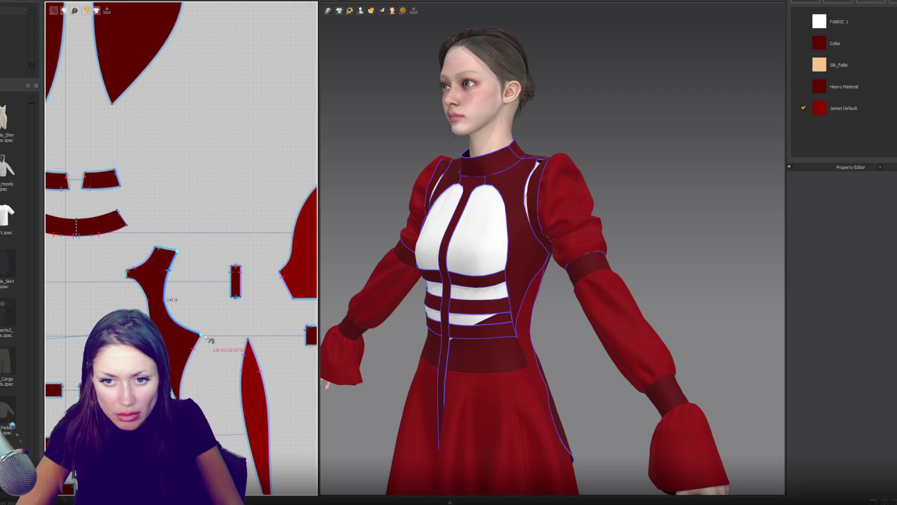
scroll(254, 289, up, 4)
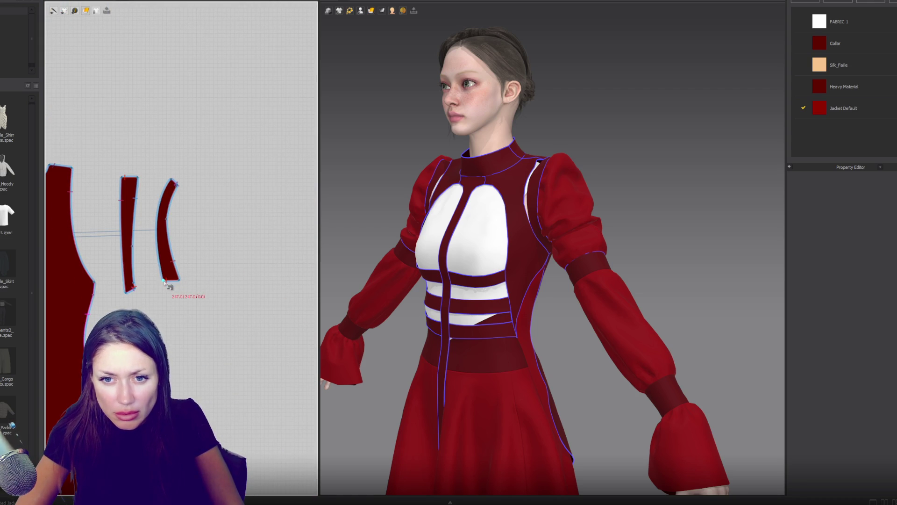
click(162, 277)
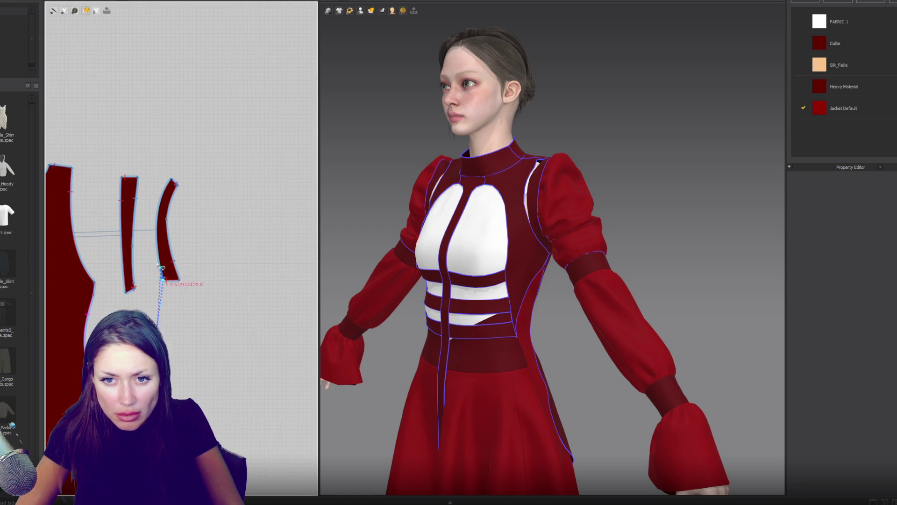
click(171, 182)
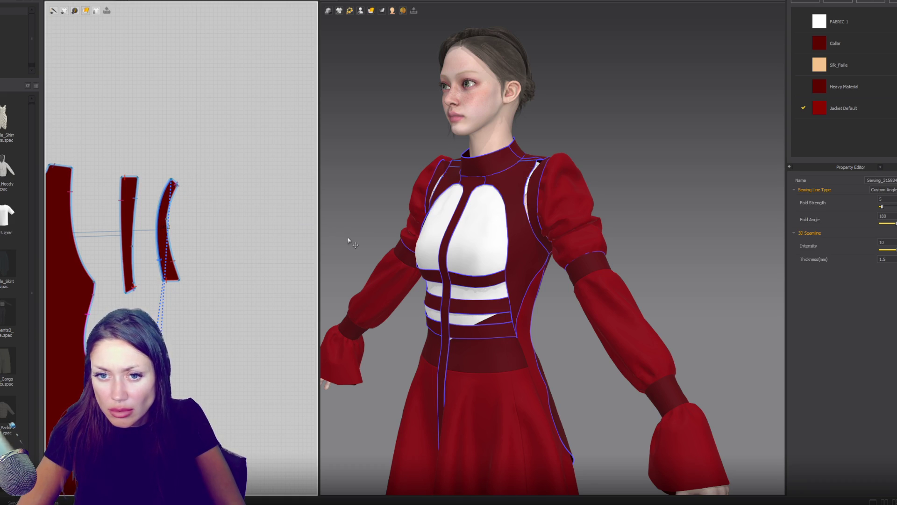
Step: Sew the top-left strip's edge to the lower bodice piece
click(79, 262)
scroll(187, 319, down, 3)
right_drag(187, 319, 248, 155)
click(243, 345)
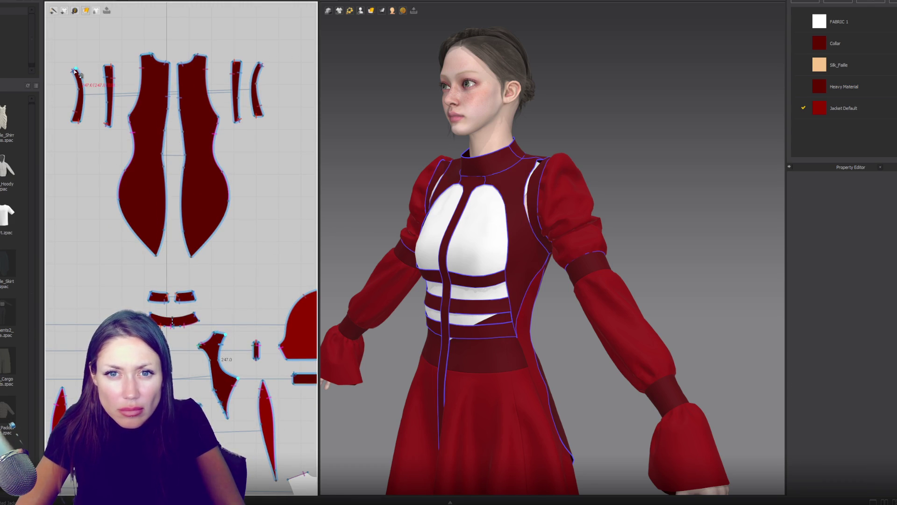
click(80, 119)
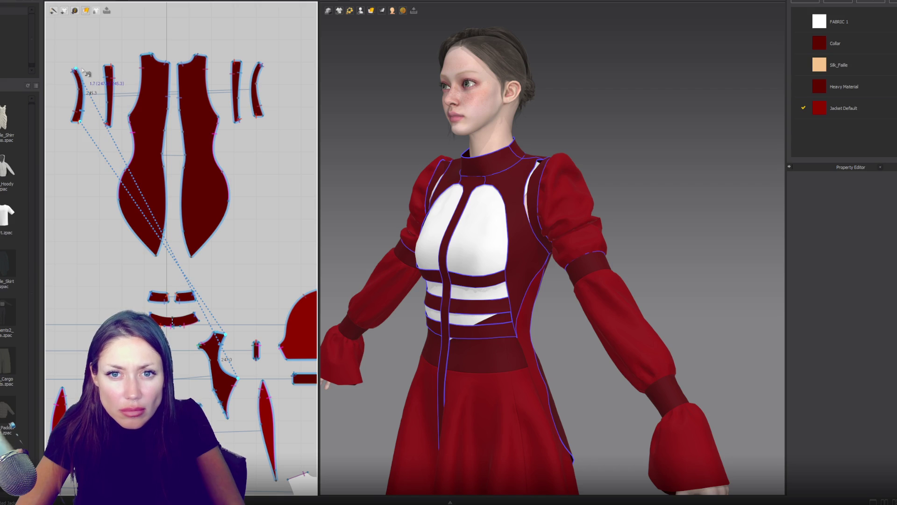
Step: Delete the unwanted sewing line at the right shoulder
click(463, 194)
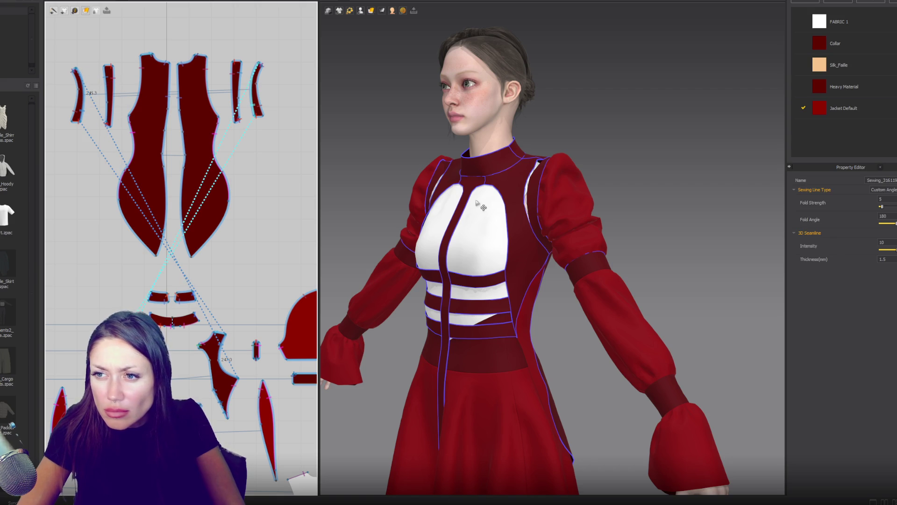
click(501, 214)
mouse_move(502, 213)
right_down()
mouse_move(554, 234)
mouse_move(585, 230)
right_up()
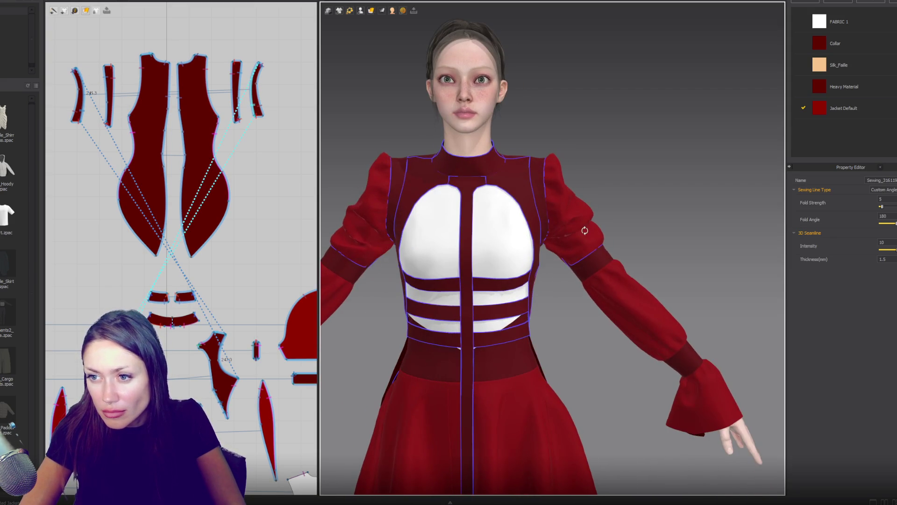
Step: Lengthen the small rectangular strap piece by moving its top edge upward
click(555, 234)
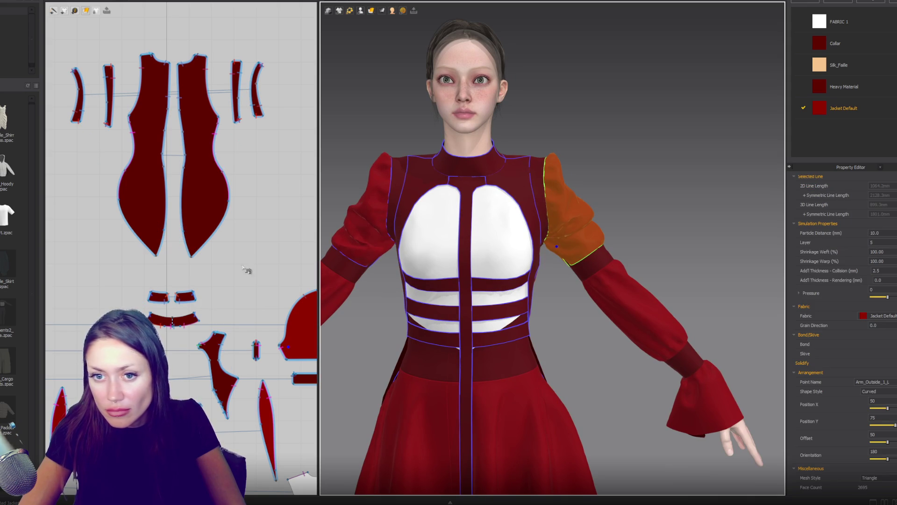
scroll(203, 293, down, 3)
click(149, 277)
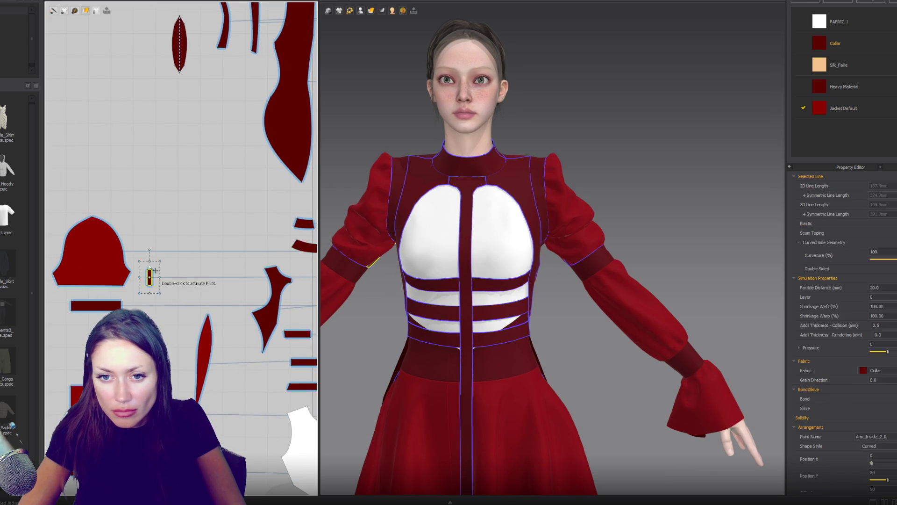
drag(151, 257, 150, 253)
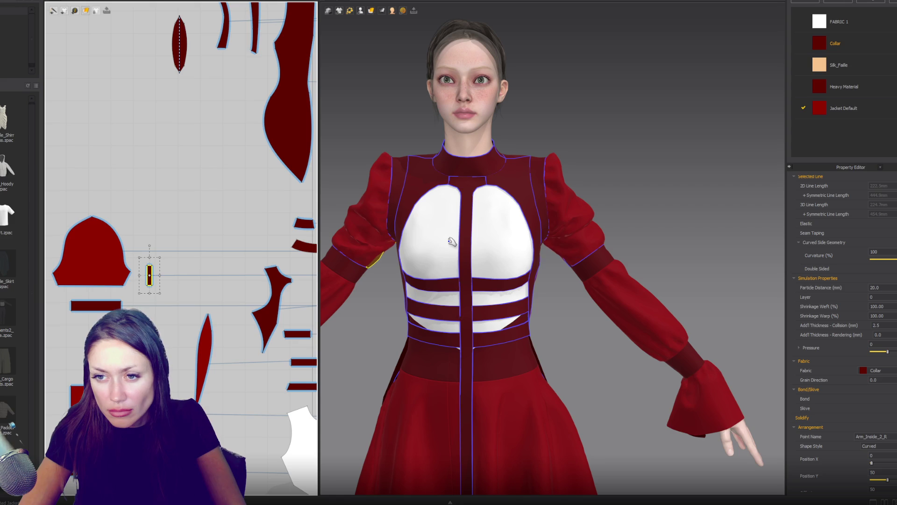
scroll(487, 236, down, 3)
Step: Pull both shoulder puffs outward and upward to fluff them as the cloth simulates
click(579, 206)
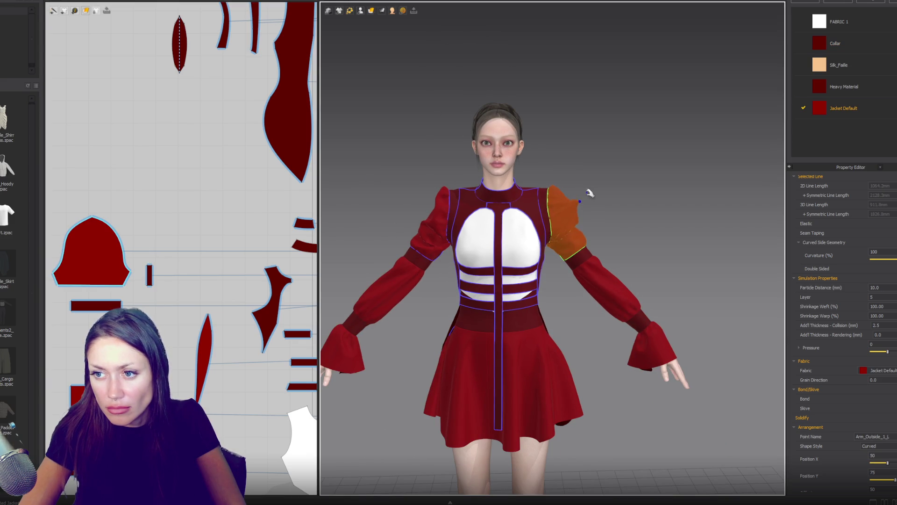
click(435, 217)
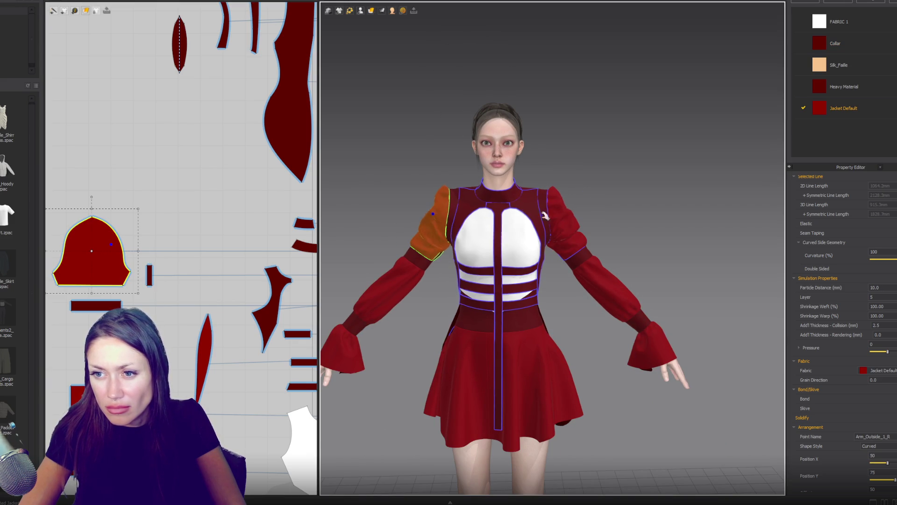
drag(570, 210, 661, 206)
key(4)
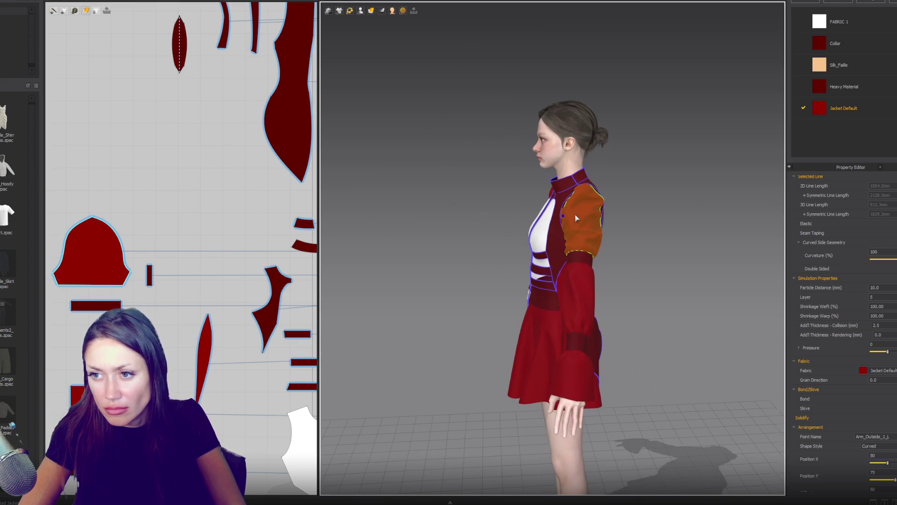
mouse_move(604, 230)
mouse_down()
mouse_move(624, 226)
mouse_move(610, 213)
mouse_move(628, 217)
mouse_up()
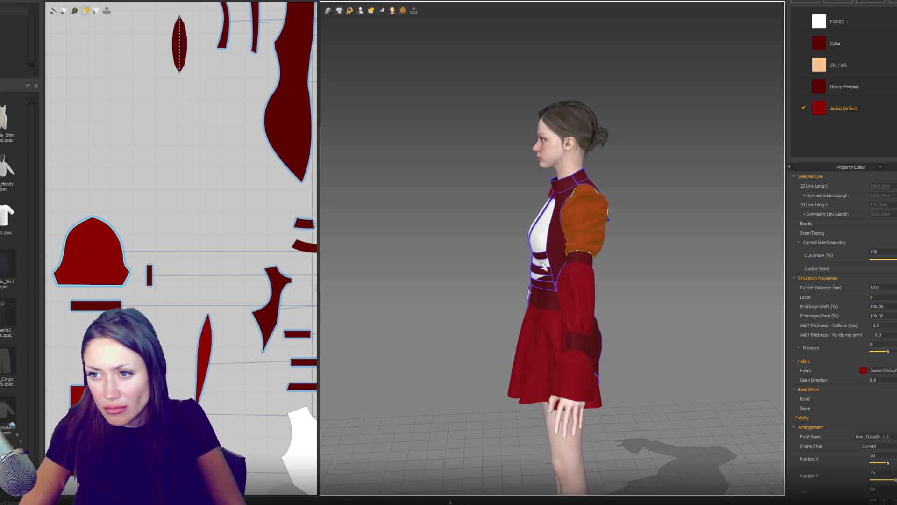
key(2)
drag(532, 220, 536, 180)
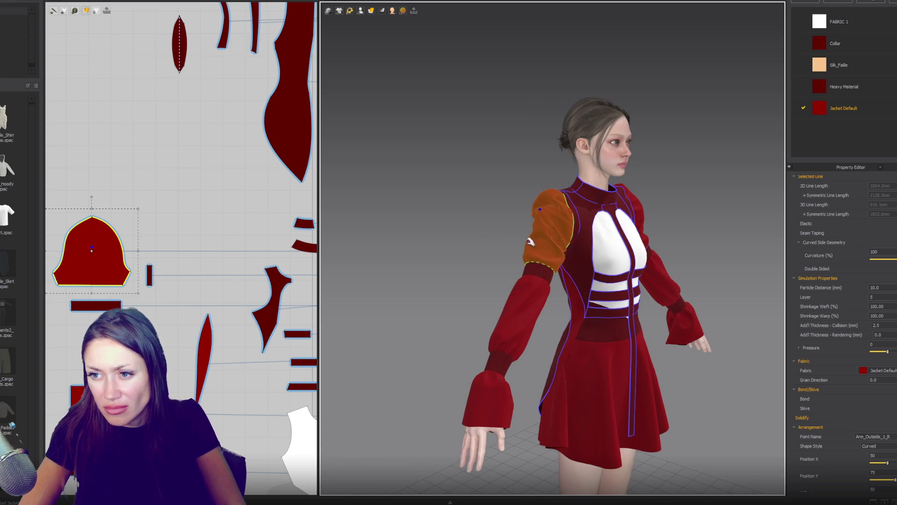
key(2)
Step: From a rear view, pull the back panel down toward the waist
key(8)
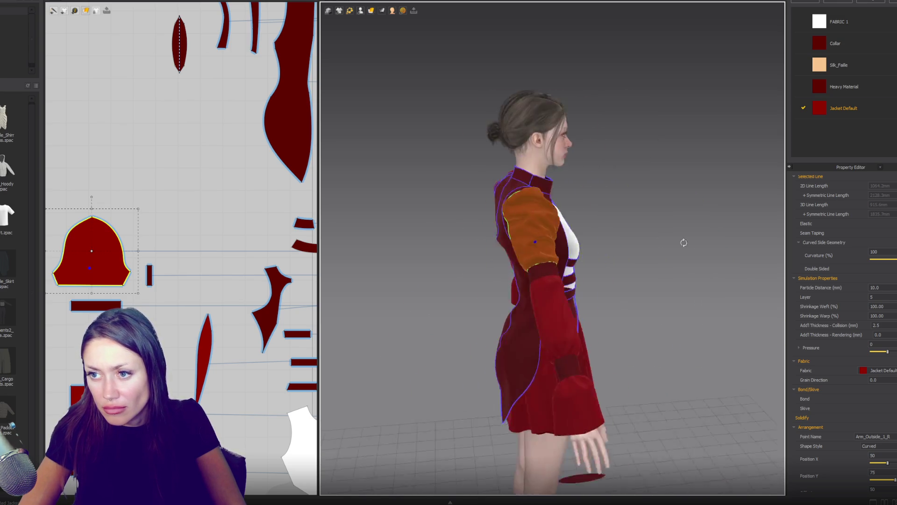
click(474, 291)
drag(473, 290, 464, 325)
key(2)
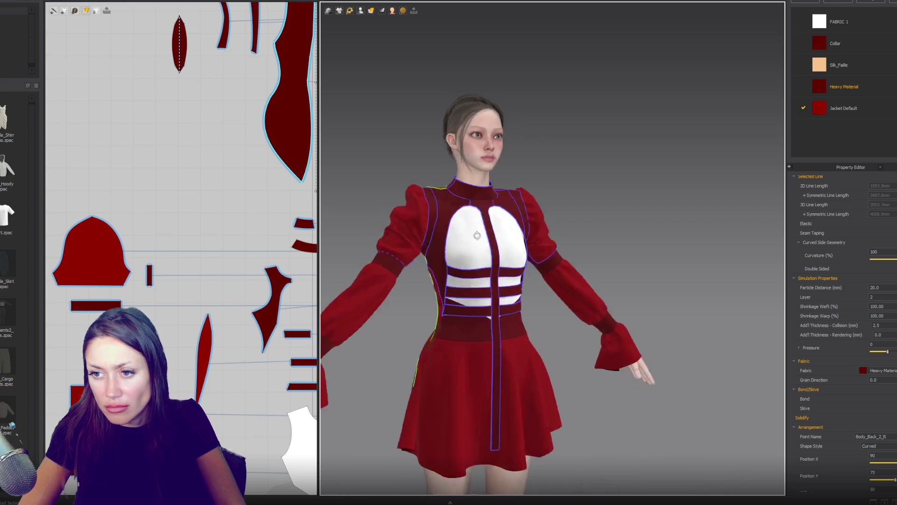
Step: Check the torso from the side and select the side panel's curved edge
click(494, 322)
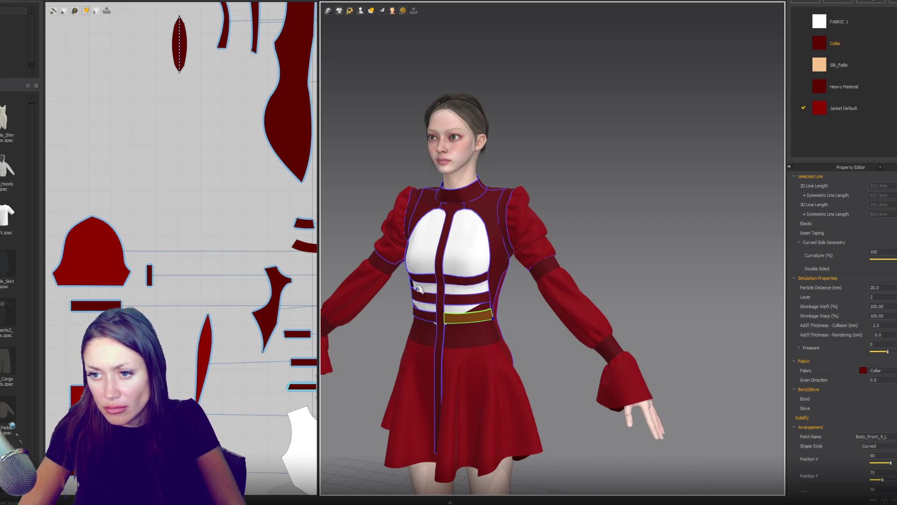
scroll(514, 275, up, 3)
mouse_move(514, 275)
right_down()
mouse_move(495, 267)
mouse_move(521, 257)
right_up()
mouse_move(261, 262)
right_down()
mouse_move(191, 309)
mouse_move(140, 234)
right_up()
scroll(216, 297, up, 3)
click(217, 297)
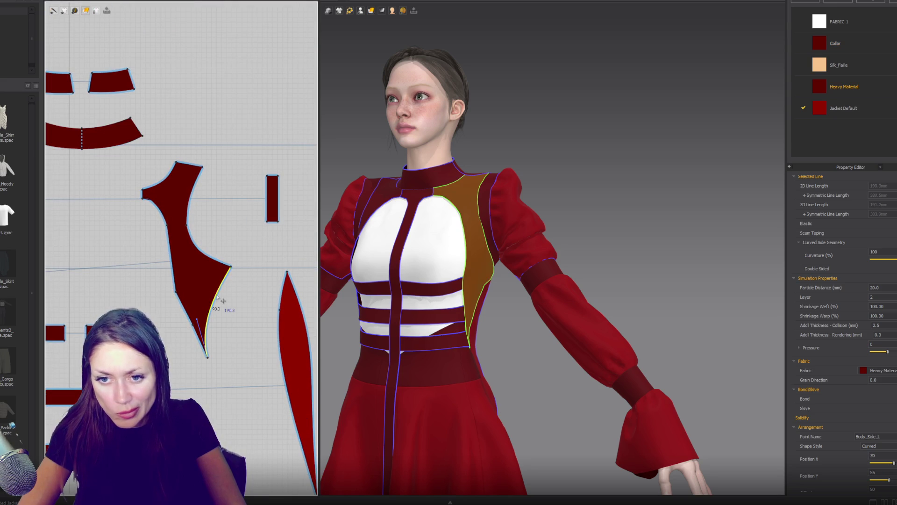
Step: Pull the side panel's curved lower edge up near its tip, then orbit to inspect the drape
drag(198, 320, 200, 282)
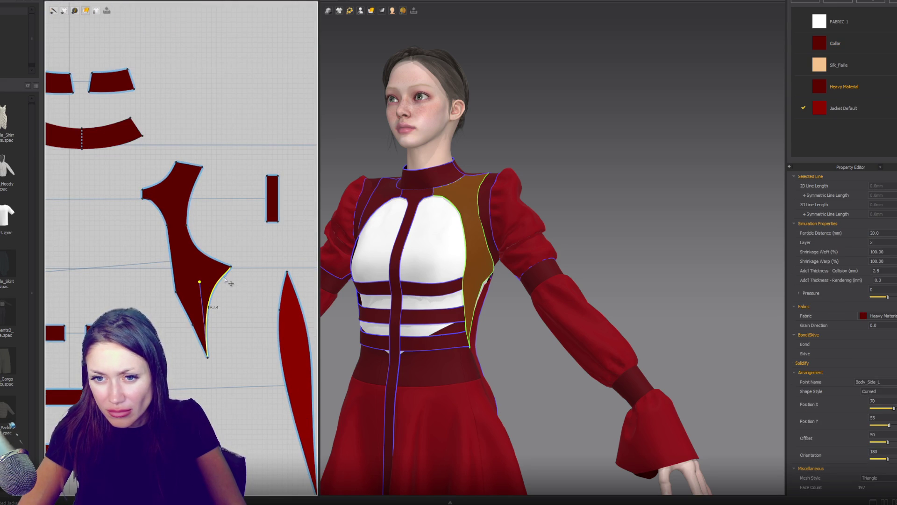
right_drag(486, 281, 522, 271)
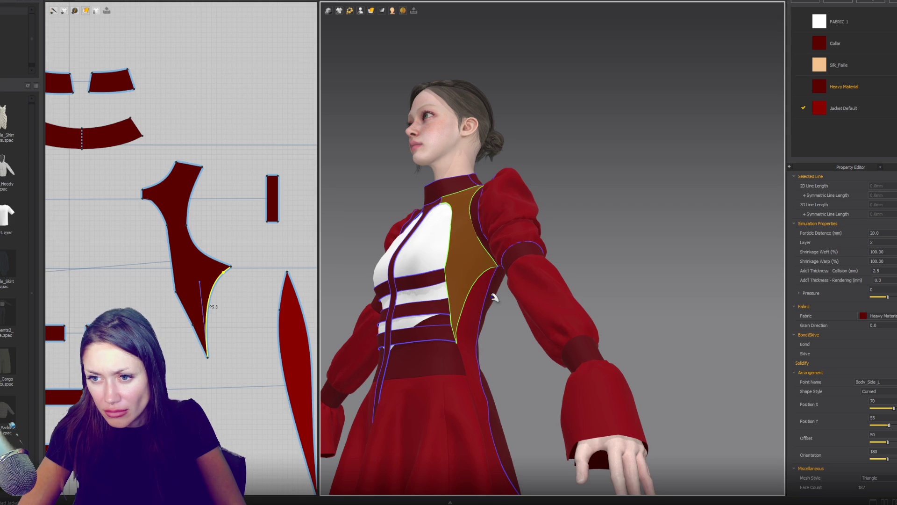
mouse_move(484, 306)
right_down()
mouse_move(575, 329)
mouse_move(591, 324)
mouse_move(593, 334)
right_up()
right_drag(284, 341, 286, 161)
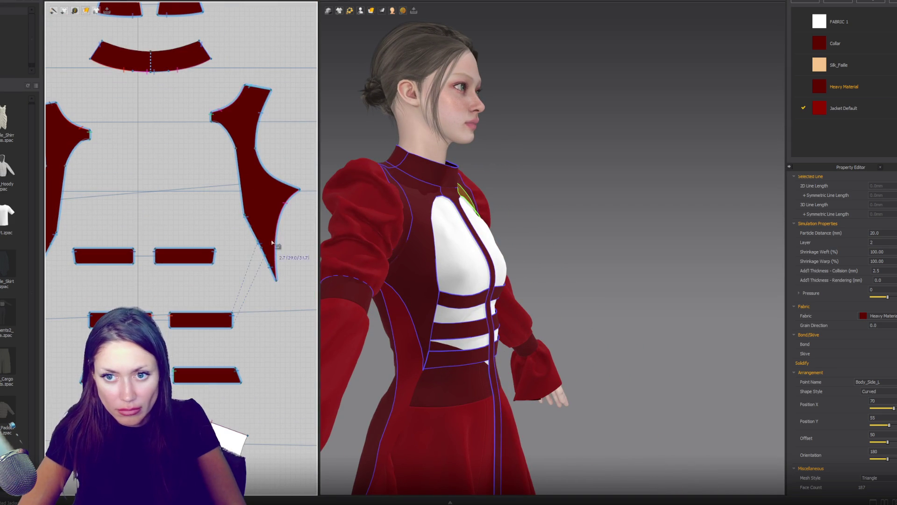
Step: Sew the side panel edge to the strap's right edge and check the new seam
scroll(257, 237, up, 2)
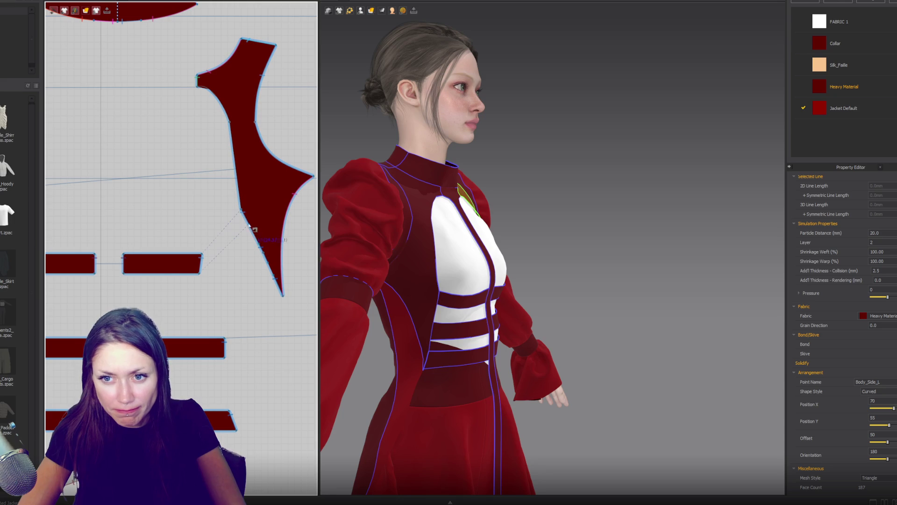
click(251, 228)
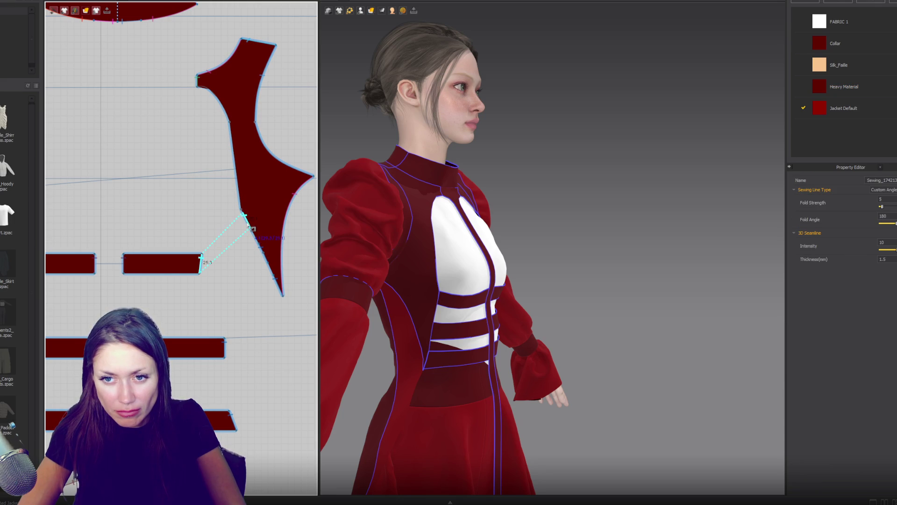
click(242, 211)
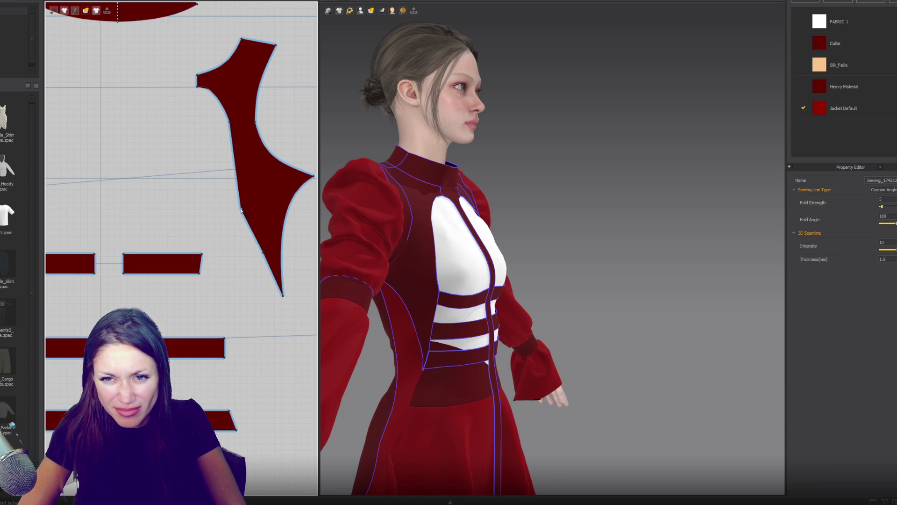
key(z)
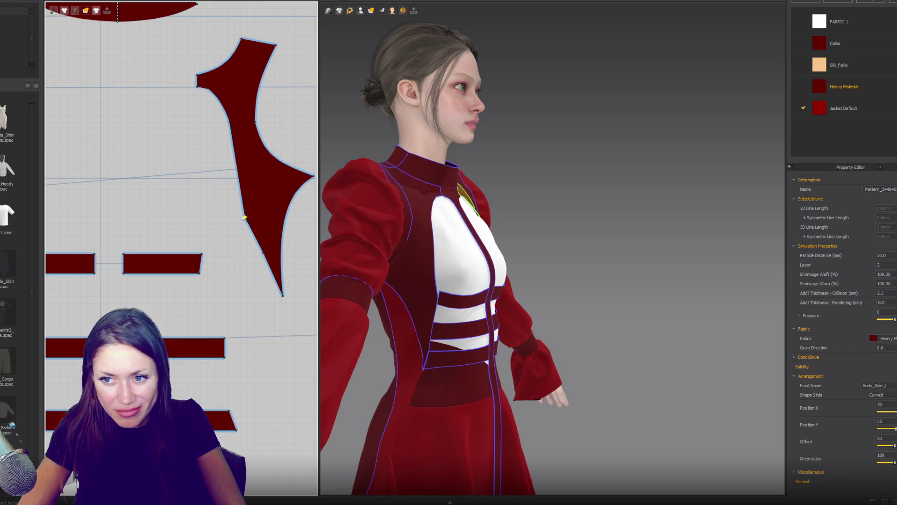
click(249, 227)
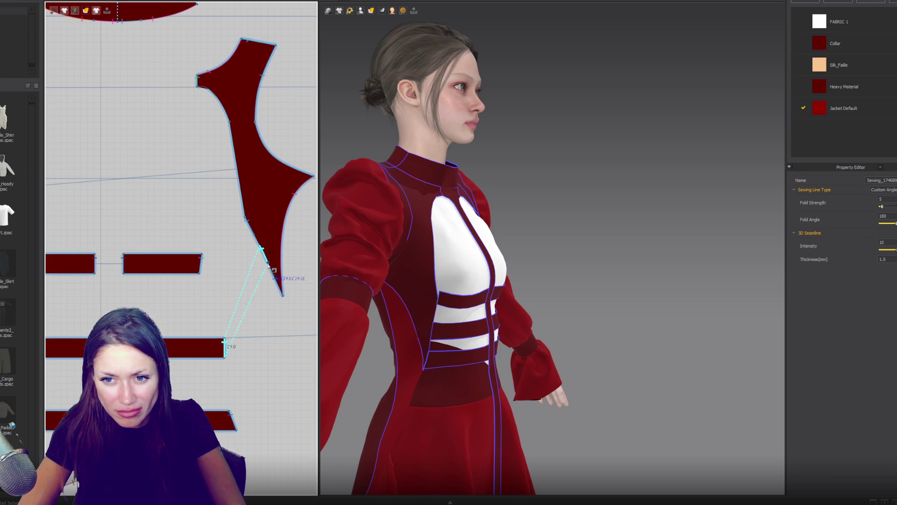
Step: Sew the side panel's lower edge to the bottom strap strip
click(282, 290)
click(281, 288)
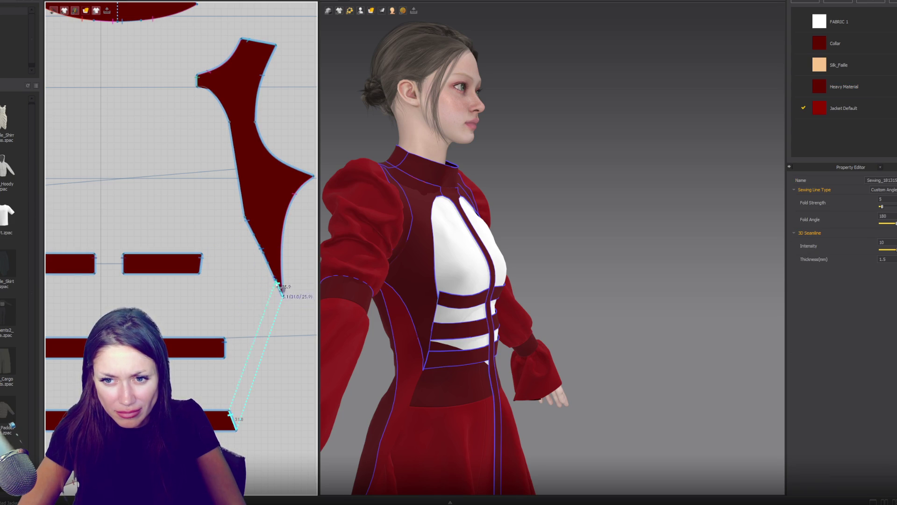
scroll(247, 328, down, 3)
right_drag(243, 328, 234, 155)
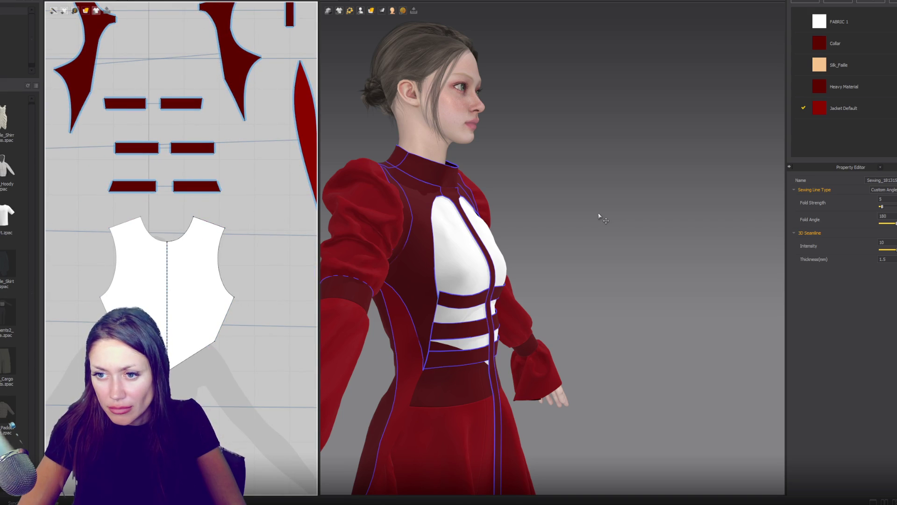
right_drag(168, 394, 187, 225)
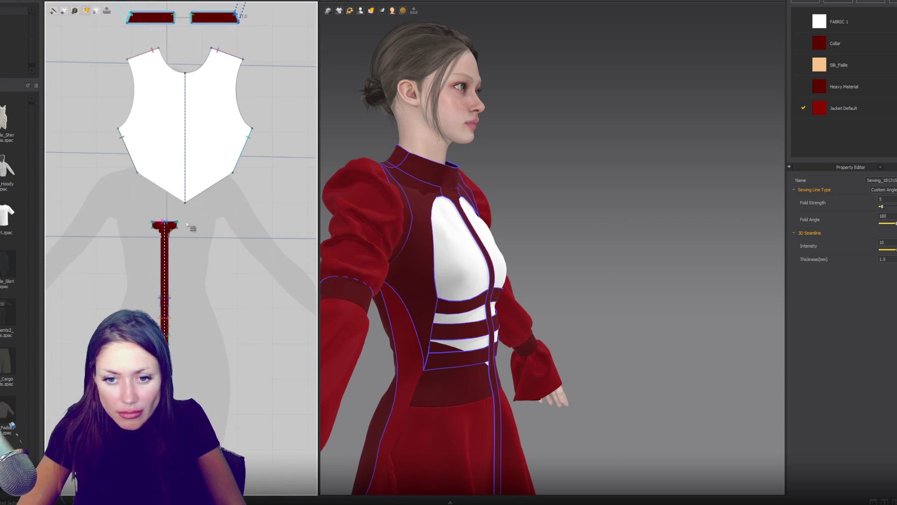
Step: Seam the centre strip's edge, run the simulation, and select a red strap band piece
scroll(174, 363, up, 4)
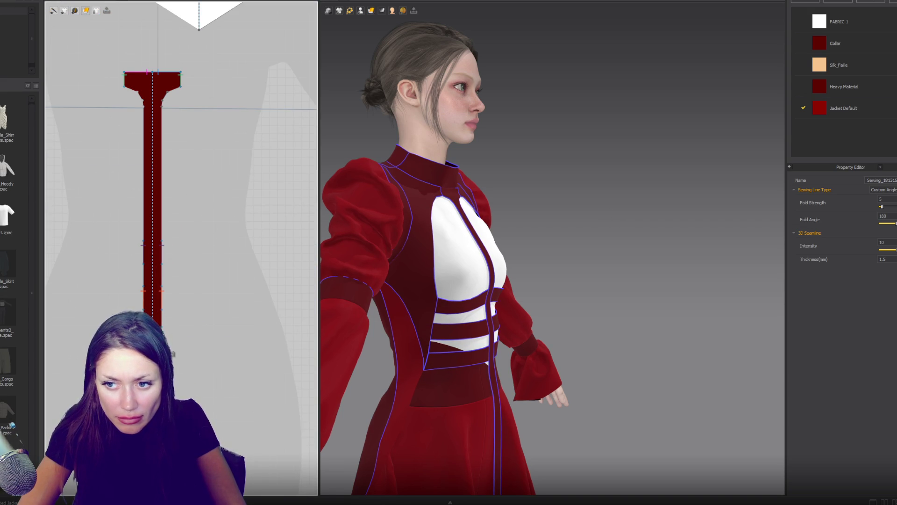
click(162, 297)
click(162, 270)
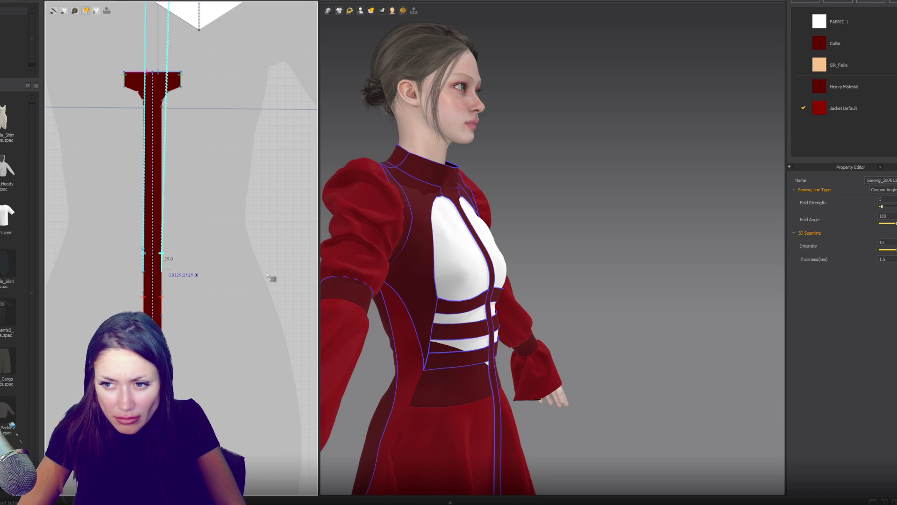
key(space)
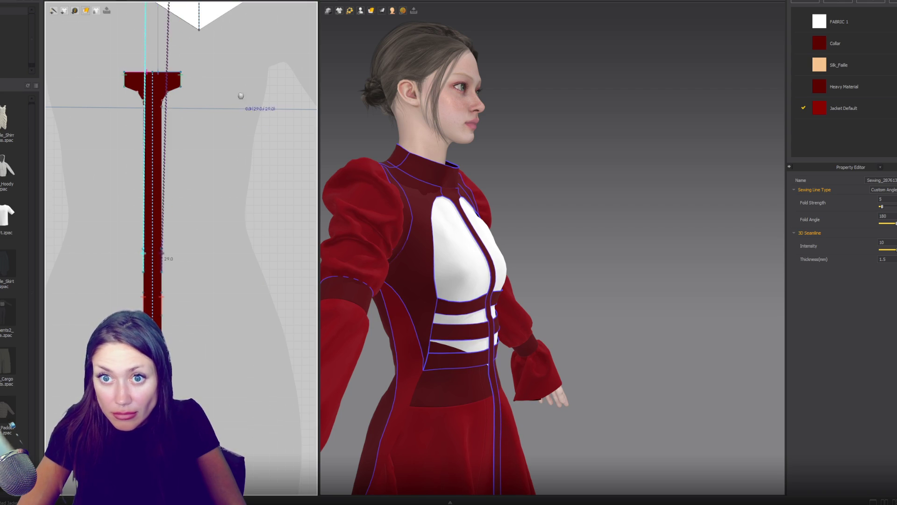
scroll(244, 100, down, 10)
click(232, 195)
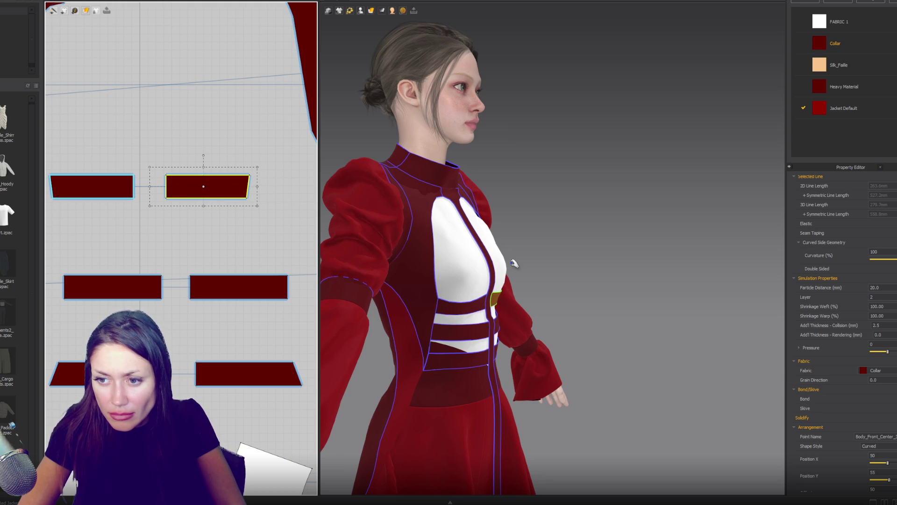
Step: Narrow the right middle strap band symmetrically to a 279.3 mm edge, checking from the front
mouse_move(579, 274)
right_down()
mouse_move(436, 261)
mouse_move(468, 261)
right_up()
click(214, 292)
drag(294, 285, 289, 286)
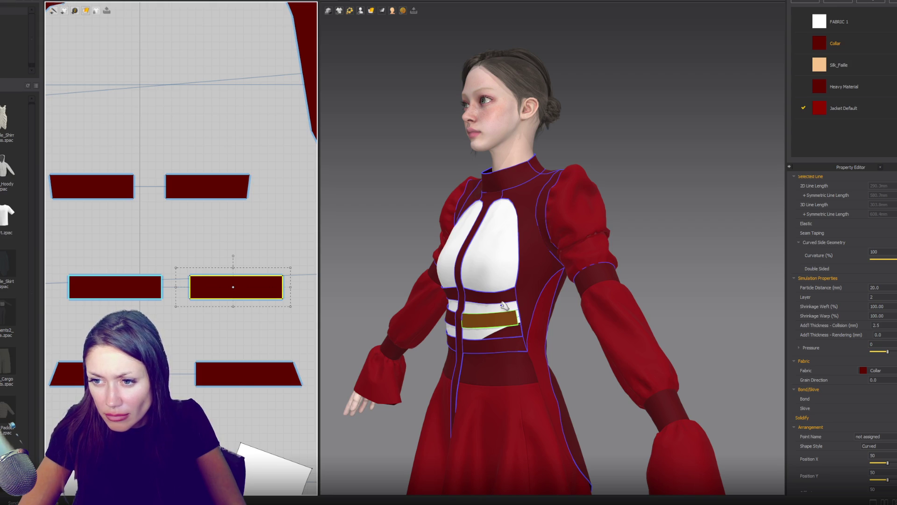
drag(292, 289, 285, 287)
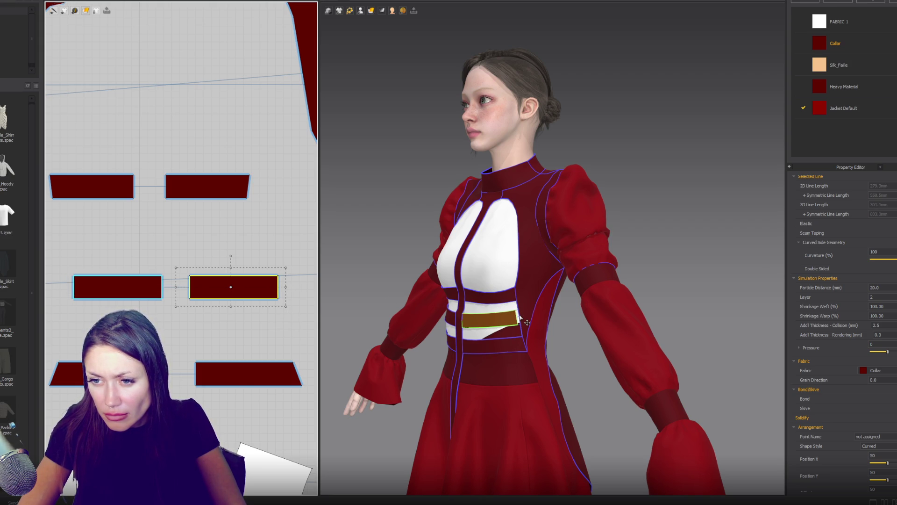
right_drag(527, 323, 461, 331)
right_drag(315, 236, 185, 250)
right_drag(472, 323, 440, 325)
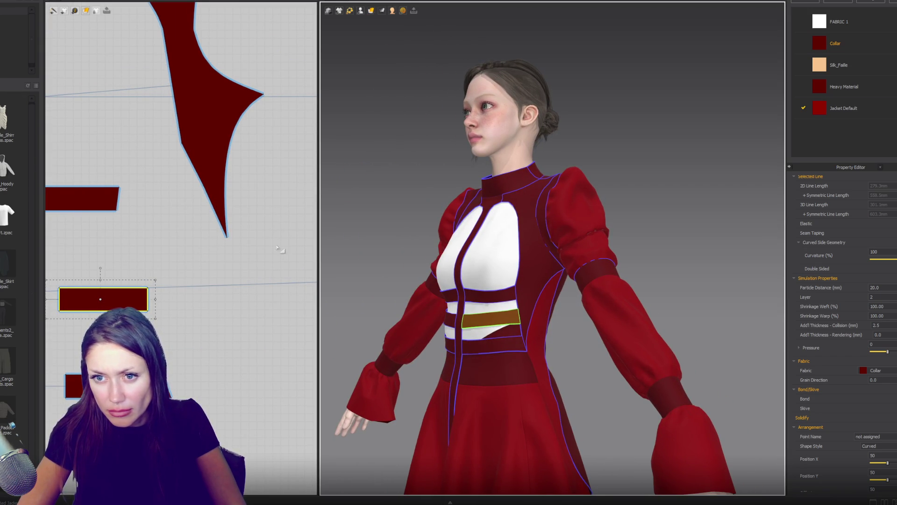
Step: Segment-sew the side piece tips to their matching edges and simulate the garment
key(n)
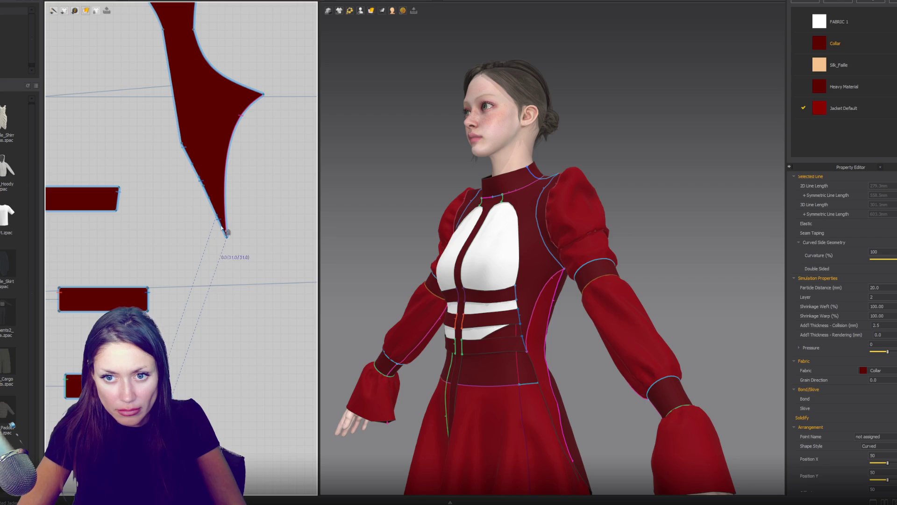
click(223, 228)
key(Escape)
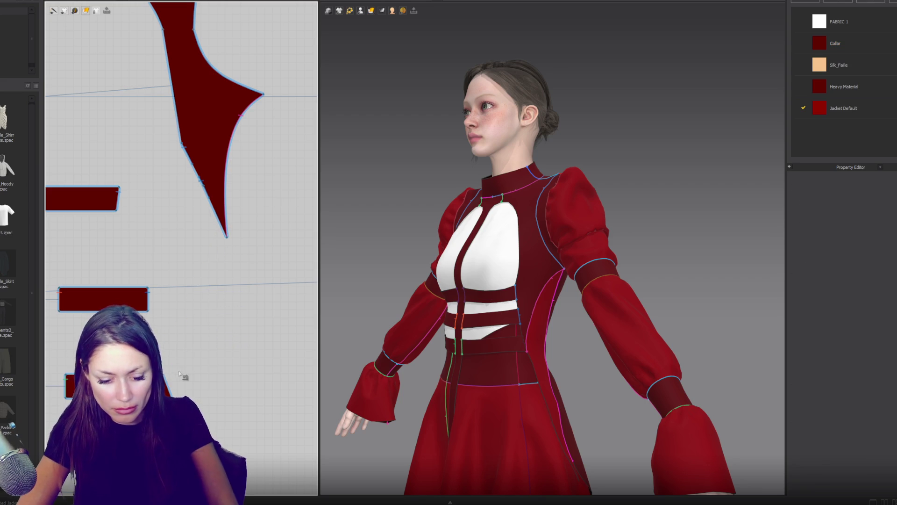
click(169, 394)
scroll(169, 394, down, 5)
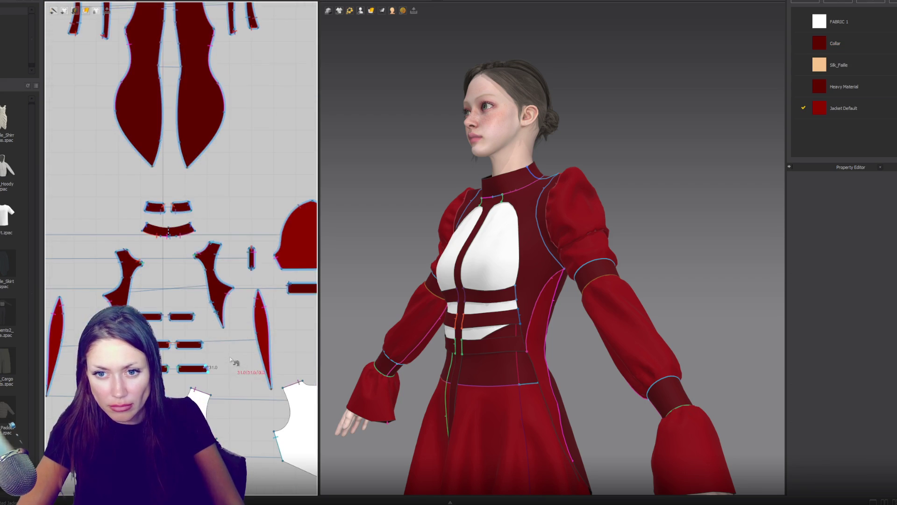
scroll(262, 283, up, 5)
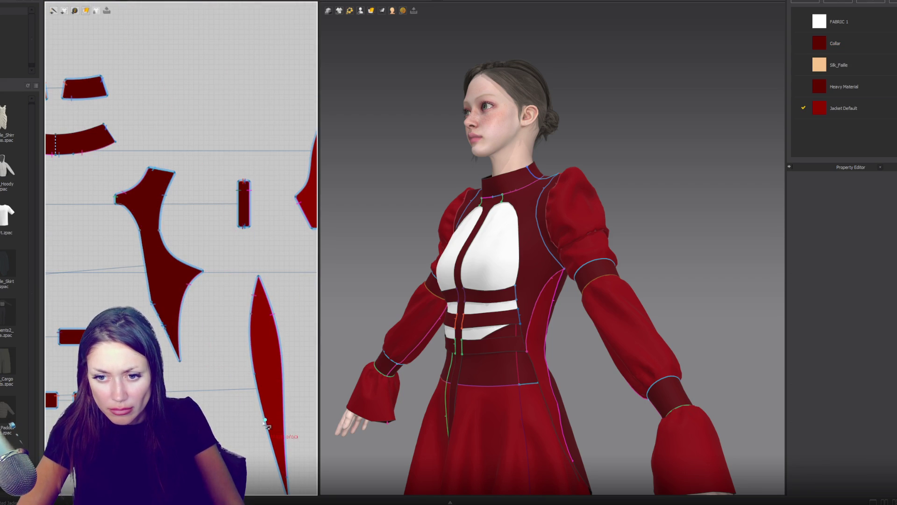
click(255, 374)
click(258, 390)
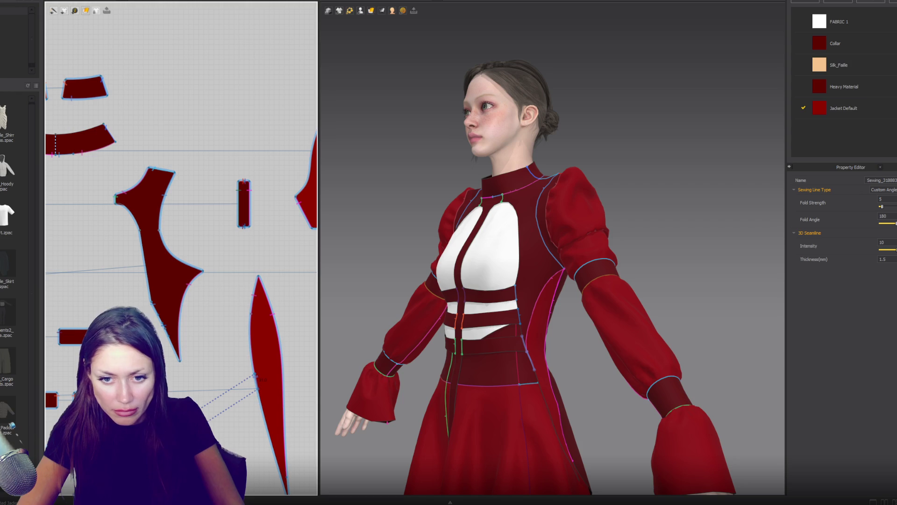
click(166, 331)
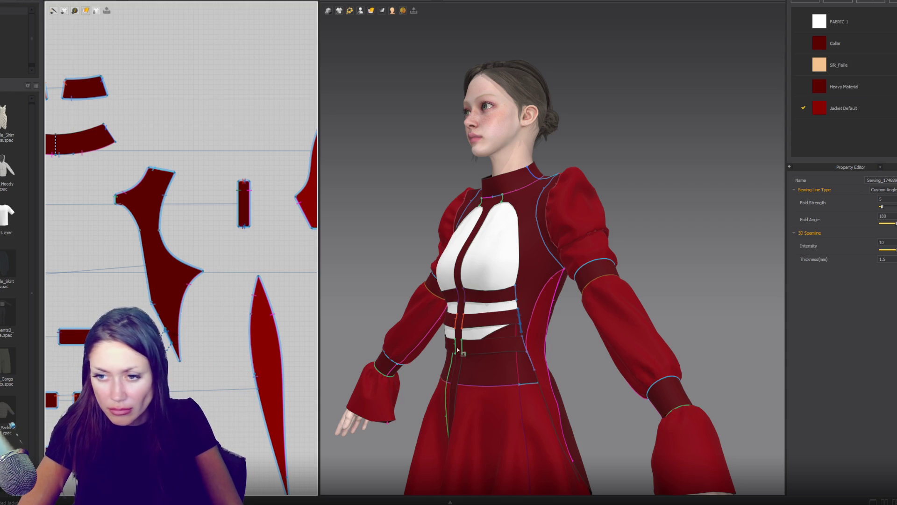
key(space)
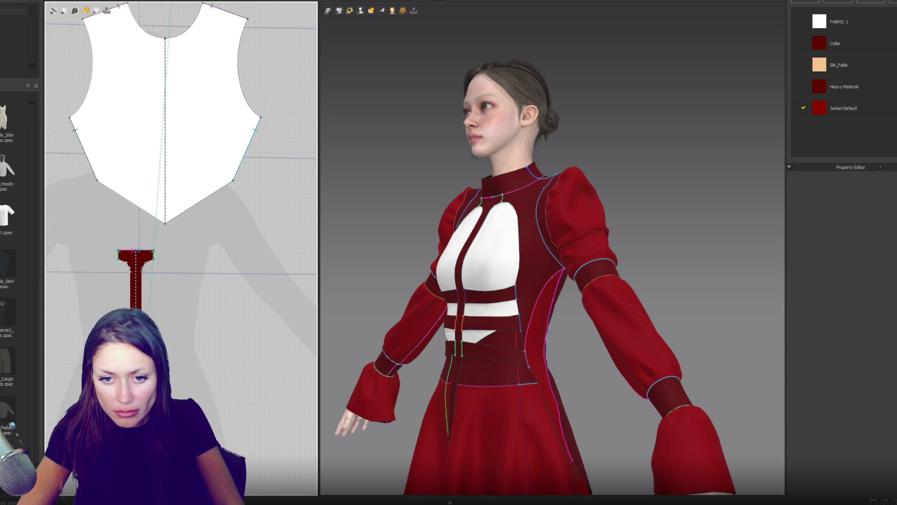
Step: Inspect the bodice-strap seams and the centre front strip's seam
click(160, 164)
click(159, 155)
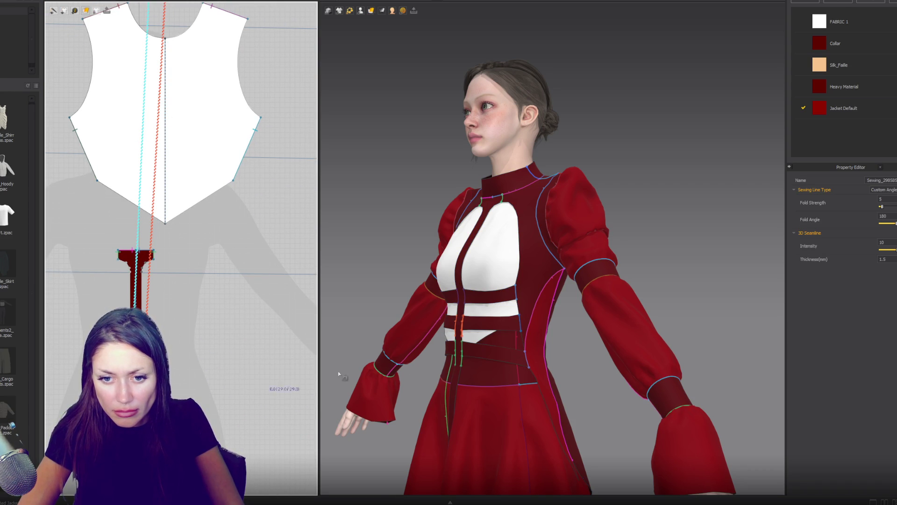
click(432, 367)
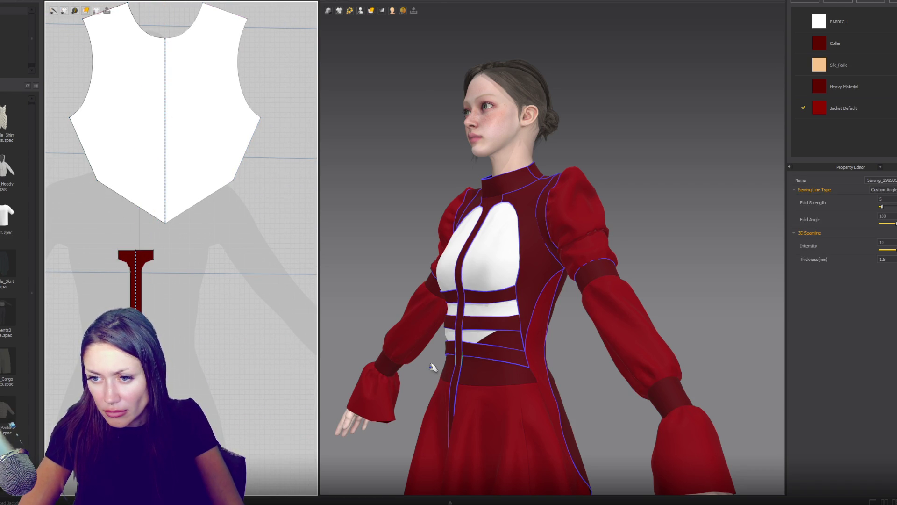
click(457, 380)
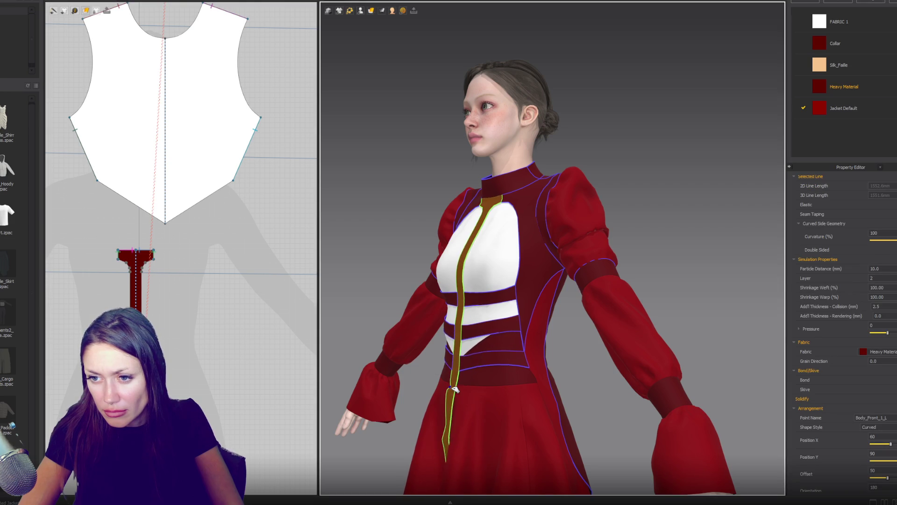
right_drag(404, 378, 486, 375)
key(Escape)
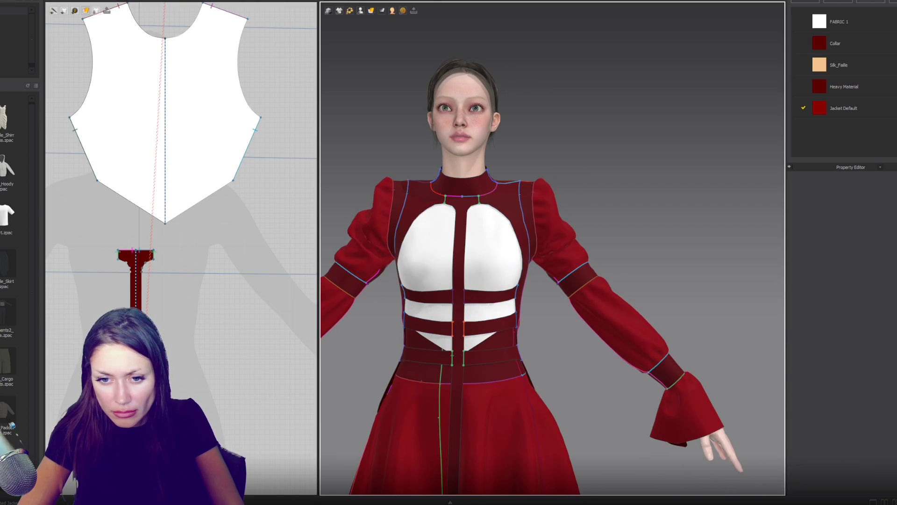
click(165, 351)
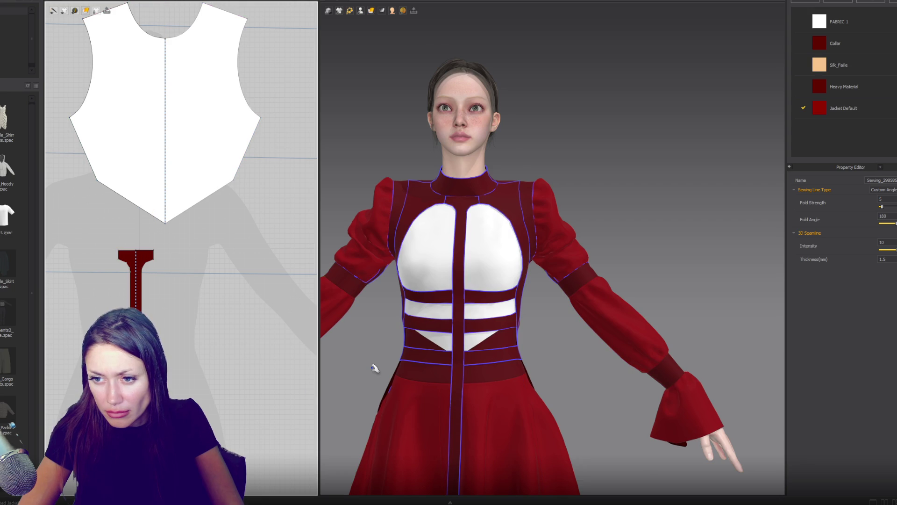
Step: Zoom out and orbit slightly to view the whole avatar in the red dress-jacket
scroll(583, 252, down, 3)
scroll(583, 253, down, 2)
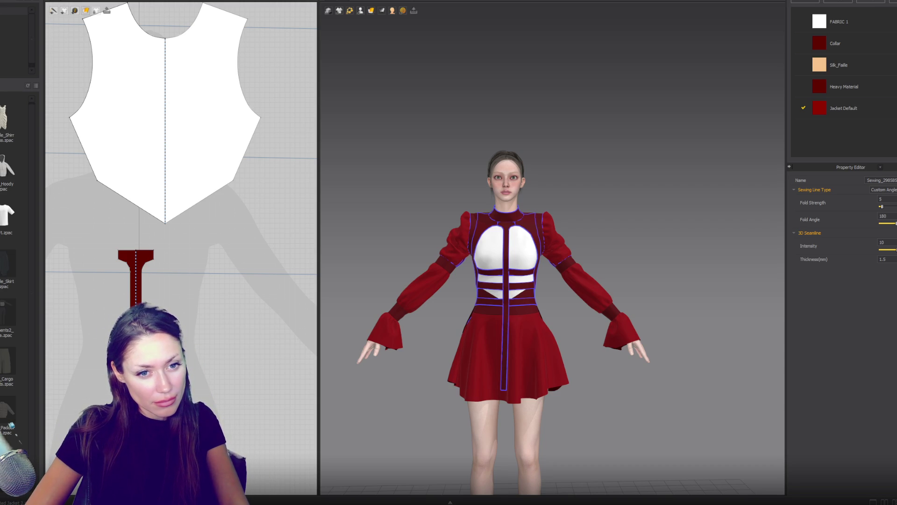
mouse_move(341, 196)
right_down()
mouse_move(422, 218)
mouse_move(354, 234)
mouse_move(411, 233)
right_up()
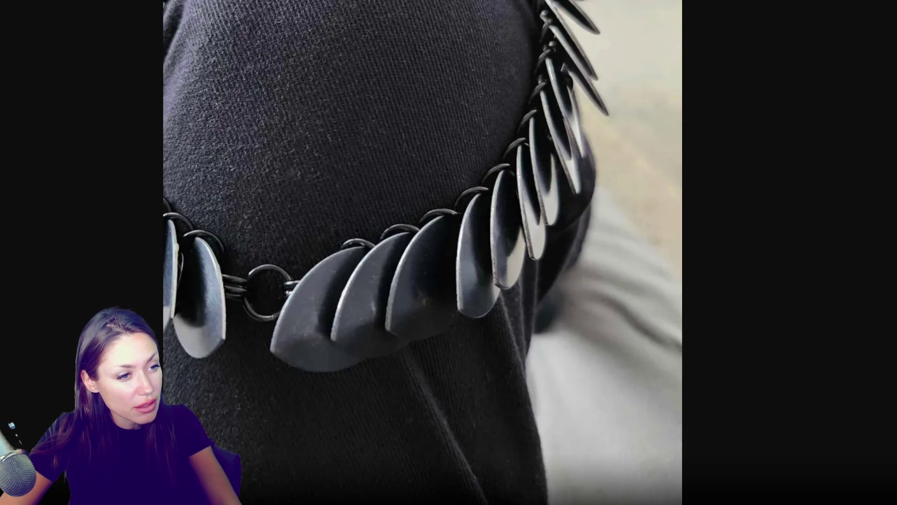
Step: Advance through the necklace, spiked collar, hardware bags and antler pendant photos
click(589, 223)
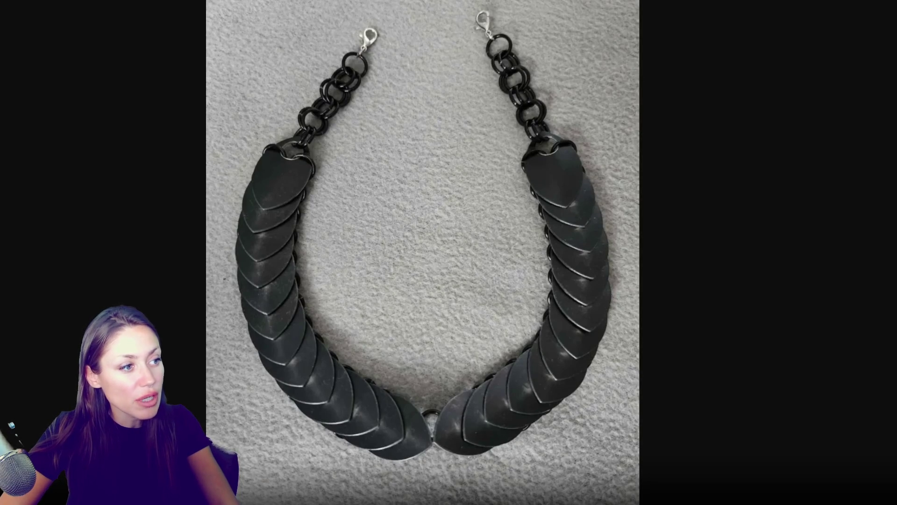
click(334, 182)
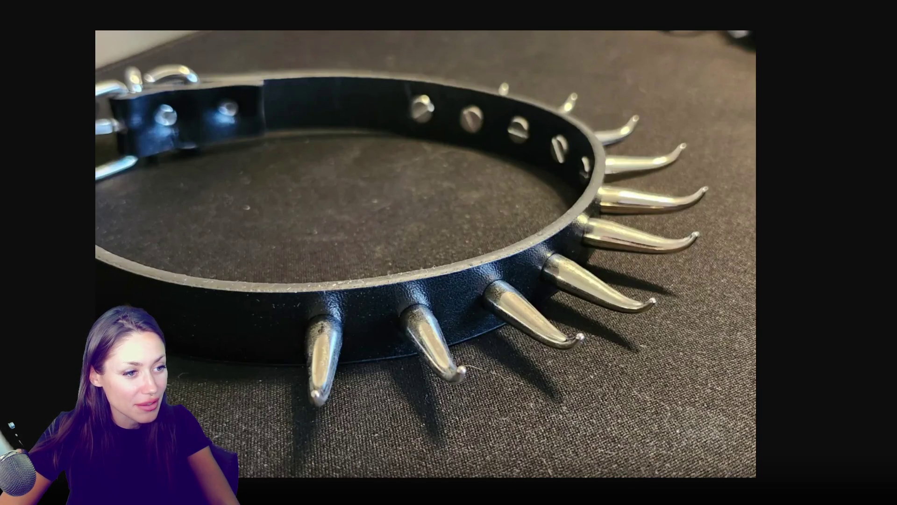
click(152, 309)
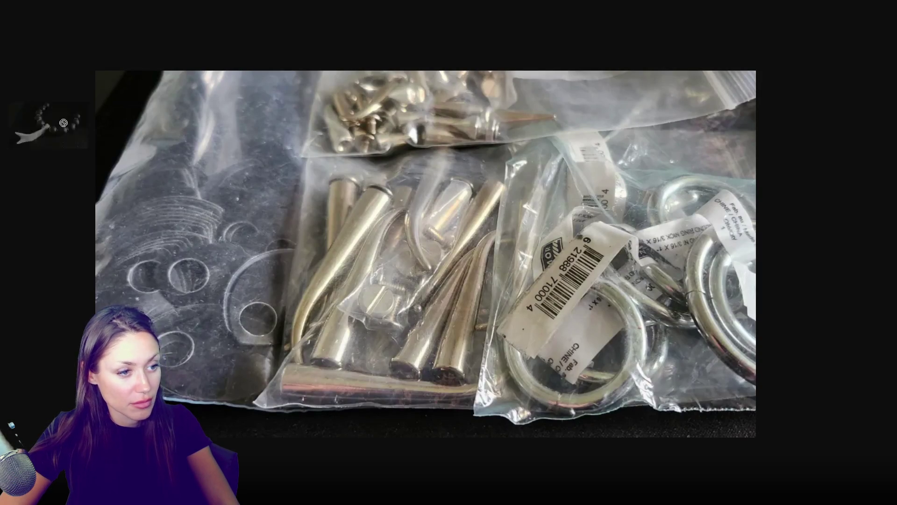
click(606, 262)
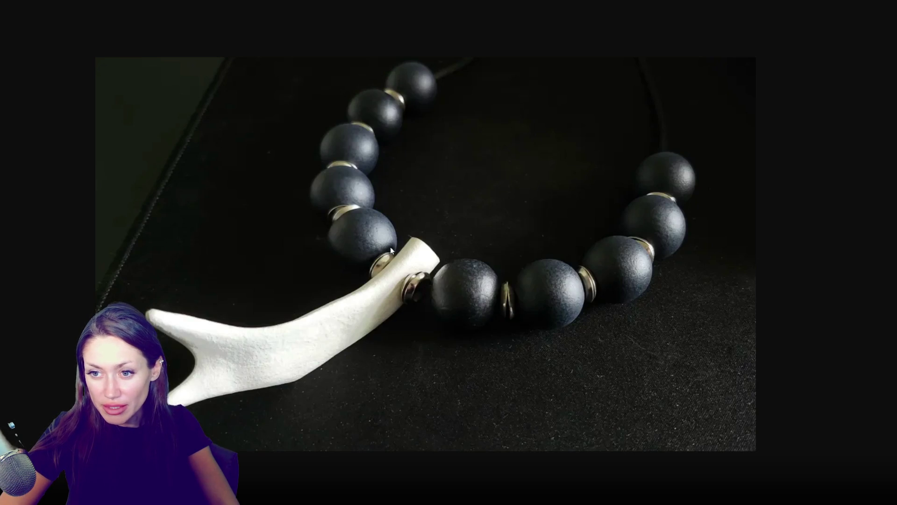
Step: Go back to the scale necklace close-up, then bring in the Danforth Music Hall marquee photo
key(Left)
key(Left)
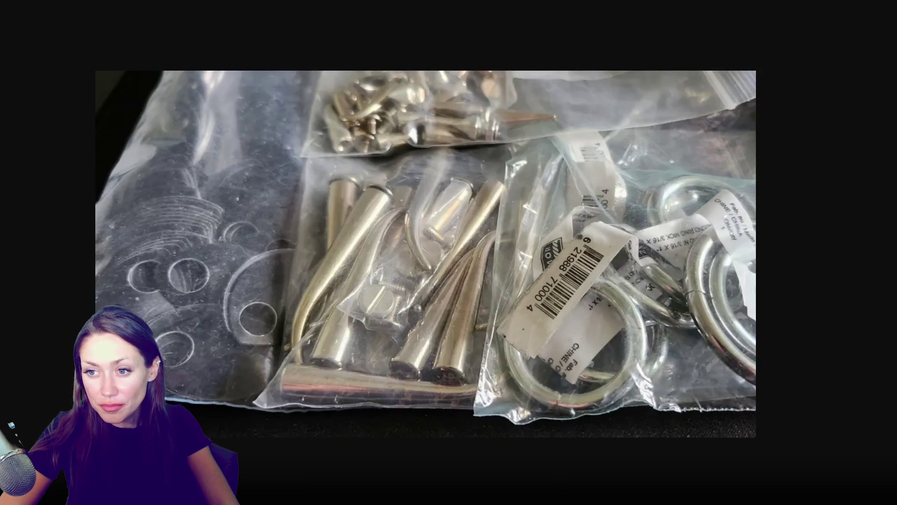
key(Left)
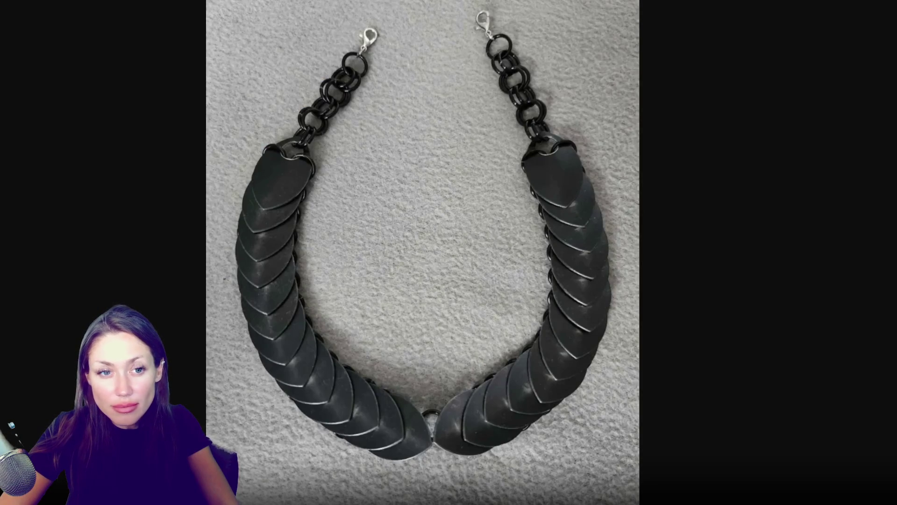
key(Left)
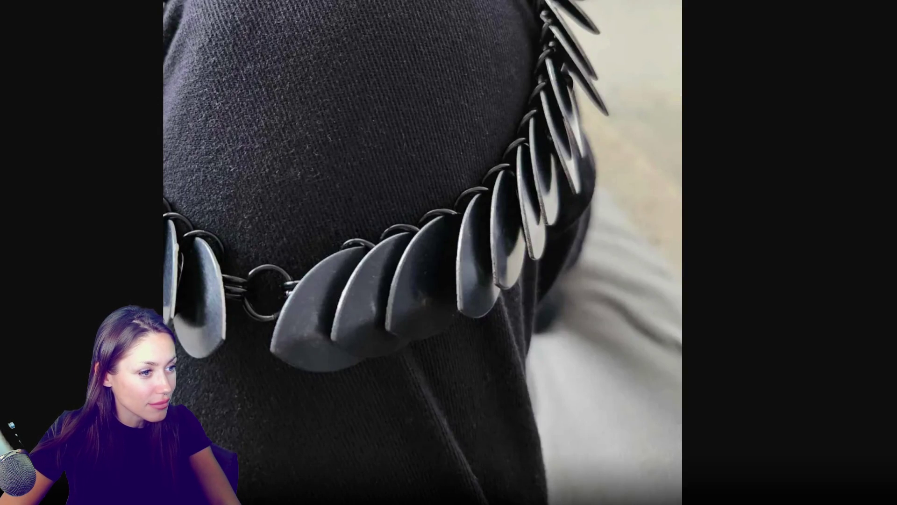
mouse_move(0, 138)
mouse_down()
mouse_move(139, 139)
mouse_move(590, 36)
mouse_up()
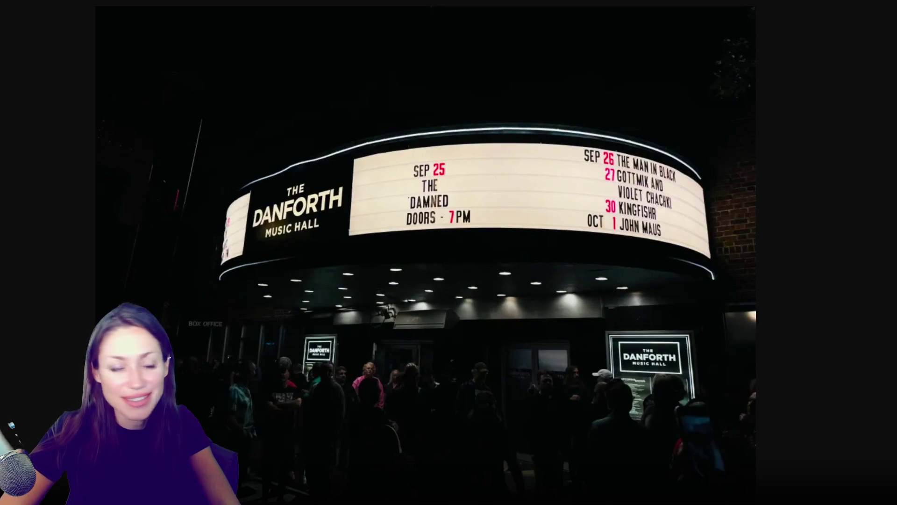